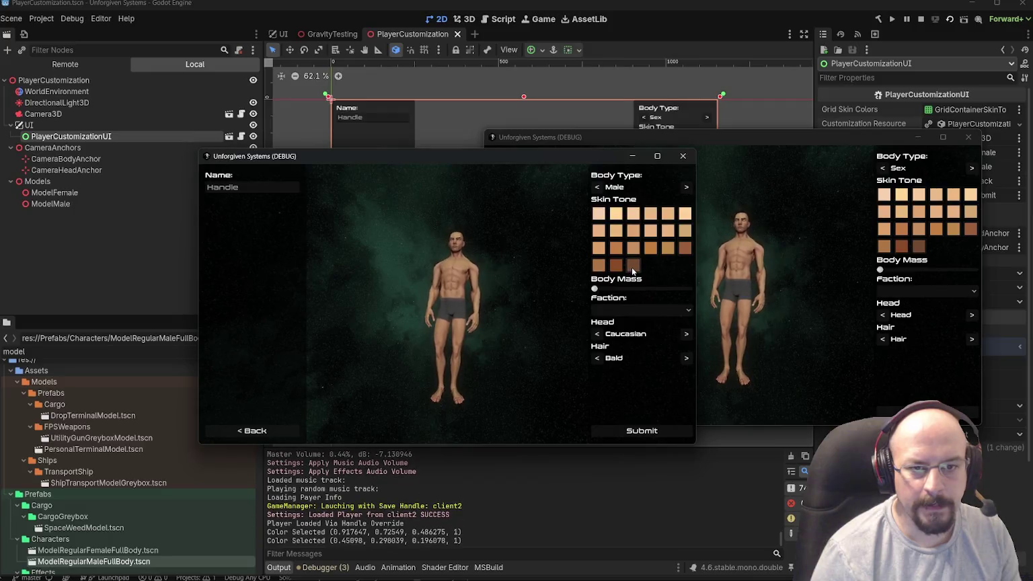
{"action": "left_click", "coordinate": [629, 269]}
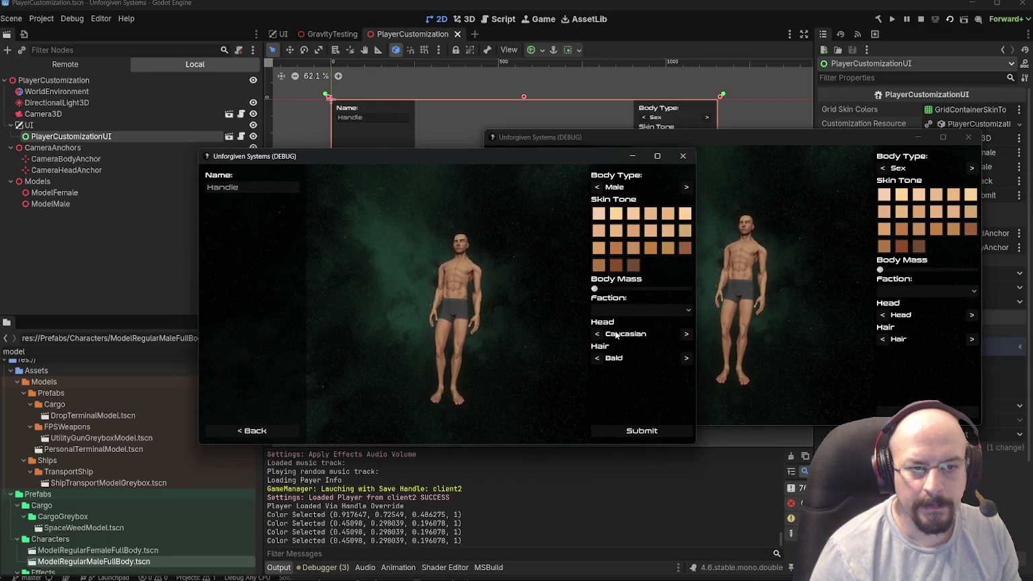
- Apply a dark skin tone, cycle the head type to Asian, then try lighter skin tones
{"action": "left_click", "coordinate": [685, 333]}
{"action": "left_click", "coordinate": [685, 334]}
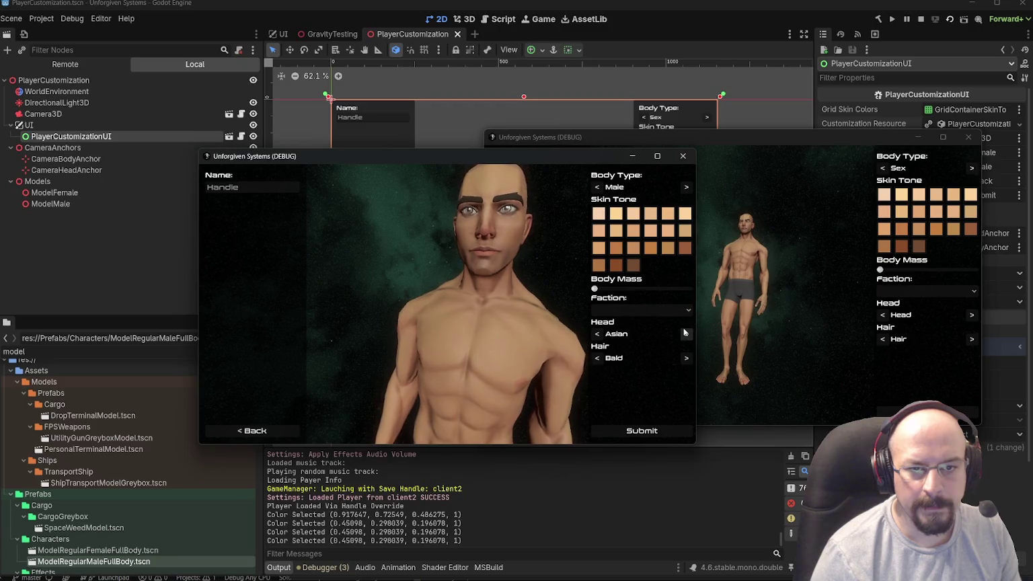
{"action": "left_click", "coordinate": [683, 248]}
{"action": "left_click", "coordinate": [683, 249]}
{"action": "left_click", "coordinate": [683, 249]}
{"action": "left_click", "coordinate": [683, 248]}
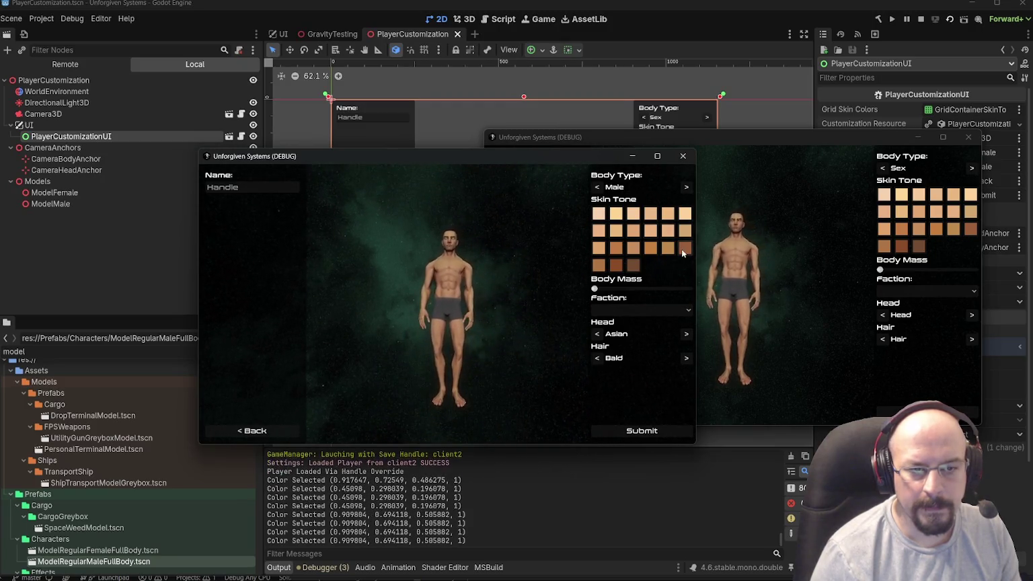
{"action": "left_click", "coordinate": [683, 248]}
{"action": "left_click", "coordinate": [683, 249]}
{"action": "left_click", "coordinate": [683, 248]}
{"action": "left_click", "coordinate": [684, 213]}
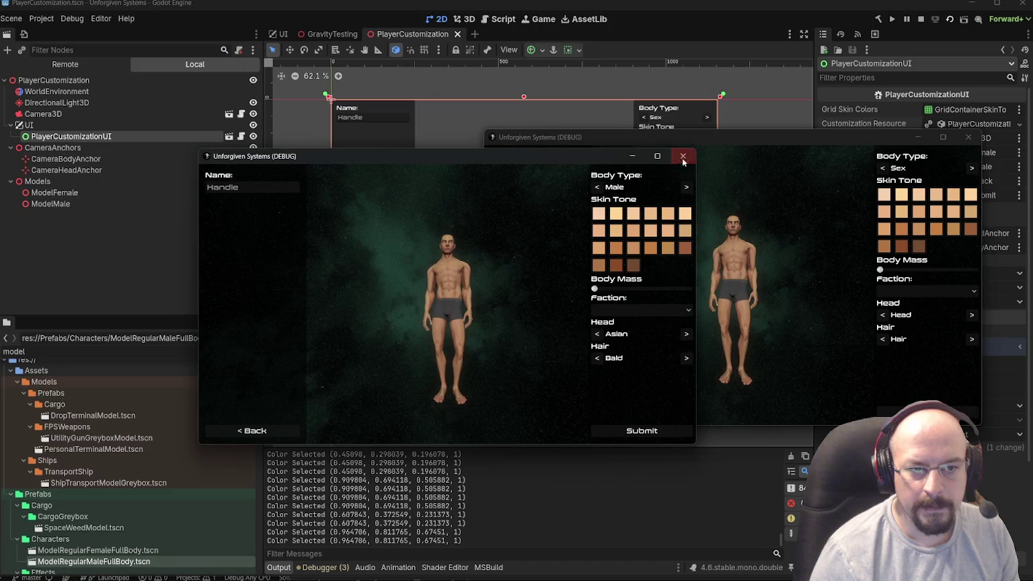
- Close both debug game windows and open the PlayerCustomizationUI scene
{"action": "left_click", "coordinate": [682, 157]}
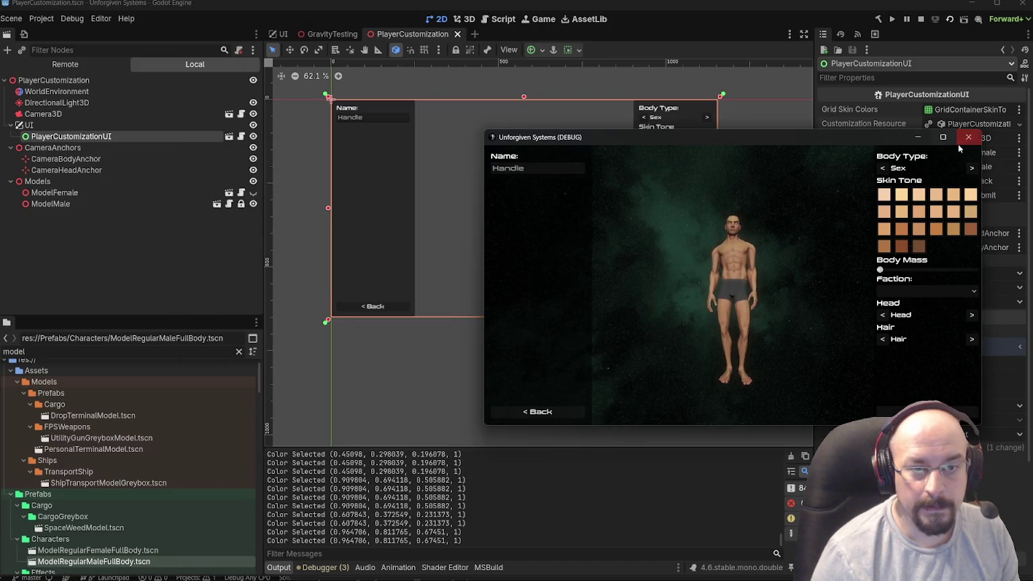
{"action": "left_click", "coordinate": [968, 138]}
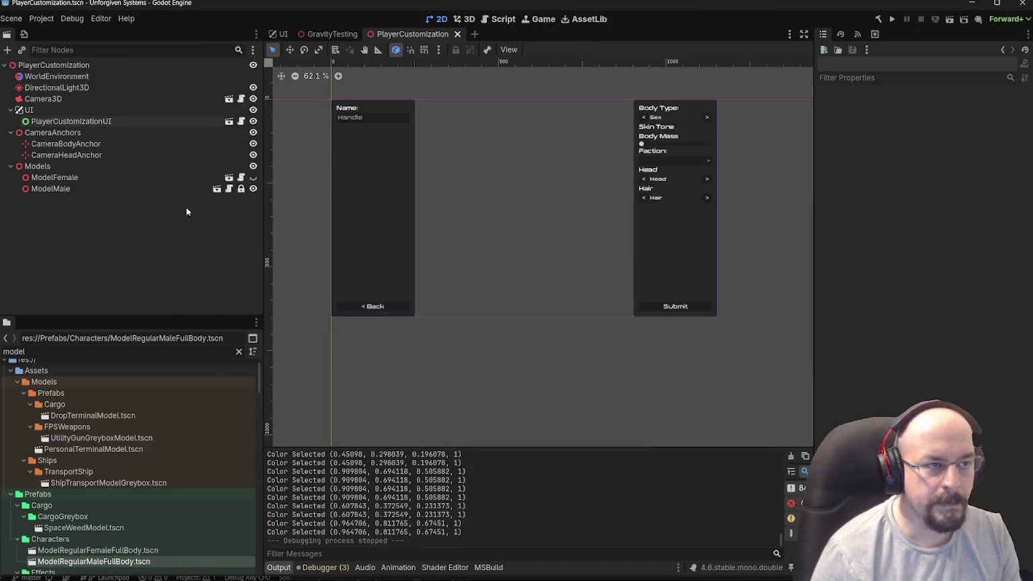
{"action": "left_click", "coordinate": [229, 121]}
- Open the PlayerCustomizationUI script in VS Code and scroll to the SetSkinColor method
{"action": "left_click", "coordinate": [235, 64]}
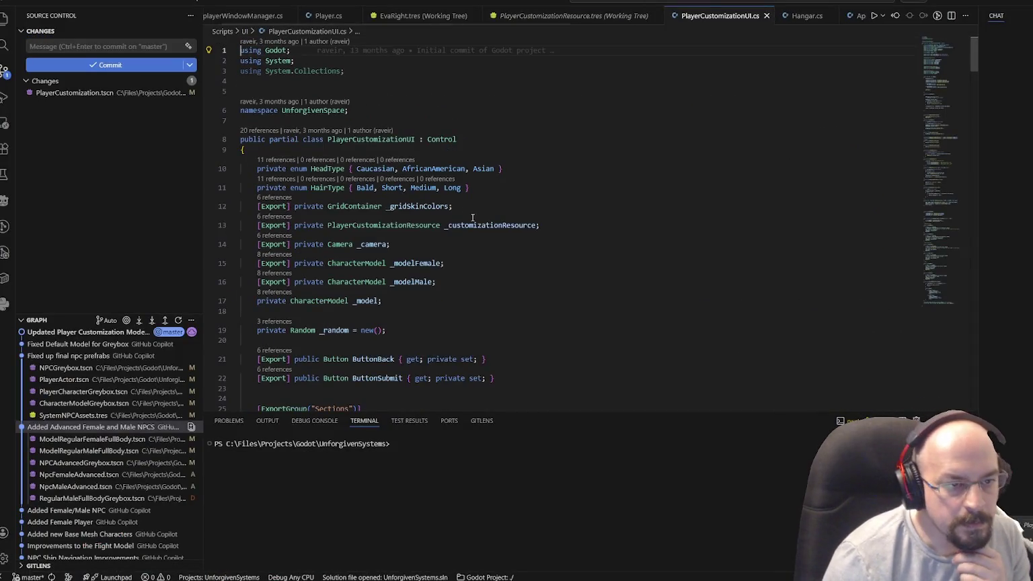
{"action": "scroll", "coordinate": [448, 212], "scroll_direction": "down", "scroll_amount": 5}
{"action": "scroll", "coordinate": [448, 212], "scroll_direction": "down", "scroll_amount": 10}
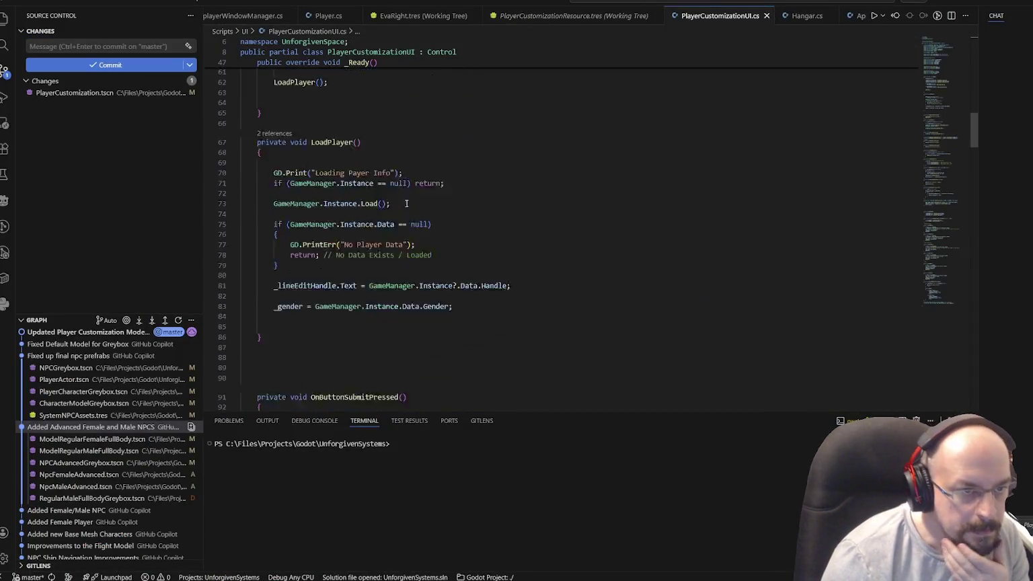
{"action": "scroll", "coordinate": [362, 204], "scroll_direction": "up", "scroll_amount": 4}
{"action": "scroll", "coordinate": [361, 204], "scroll_direction": "down", "scroll_amount": 6}
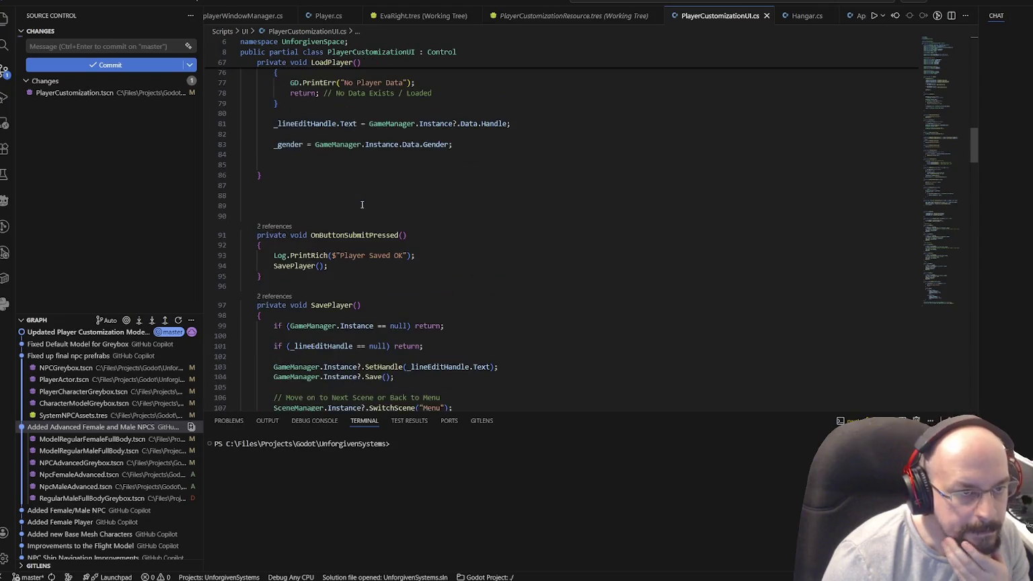
{"action": "scroll", "coordinate": [359, 203], "scroll_direction": "down", "scroll_amount": 3}
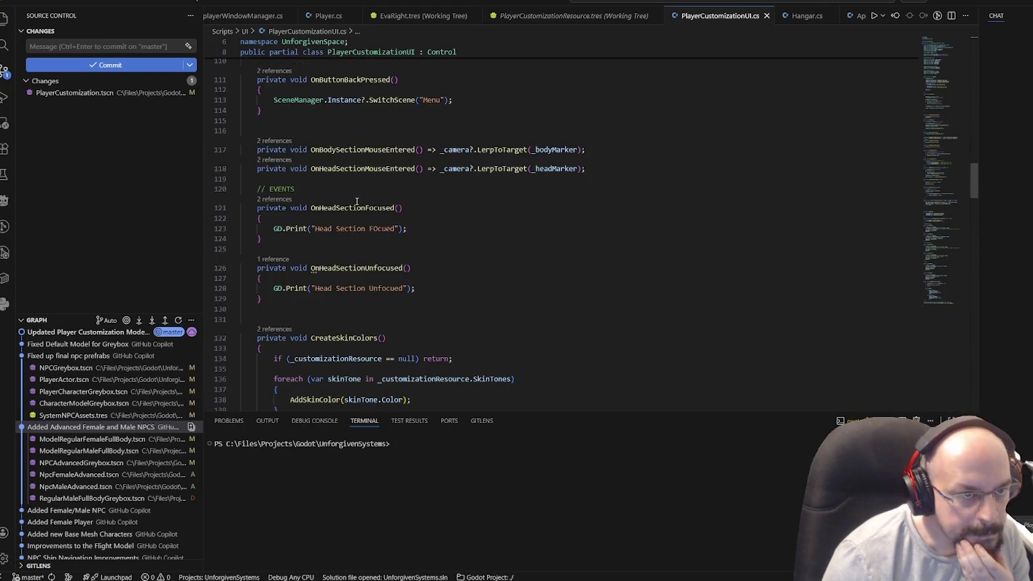
{"action": "scroll", "coordinate": [356, 201], "scroll_direction": "up", "scroll_amount": 3}
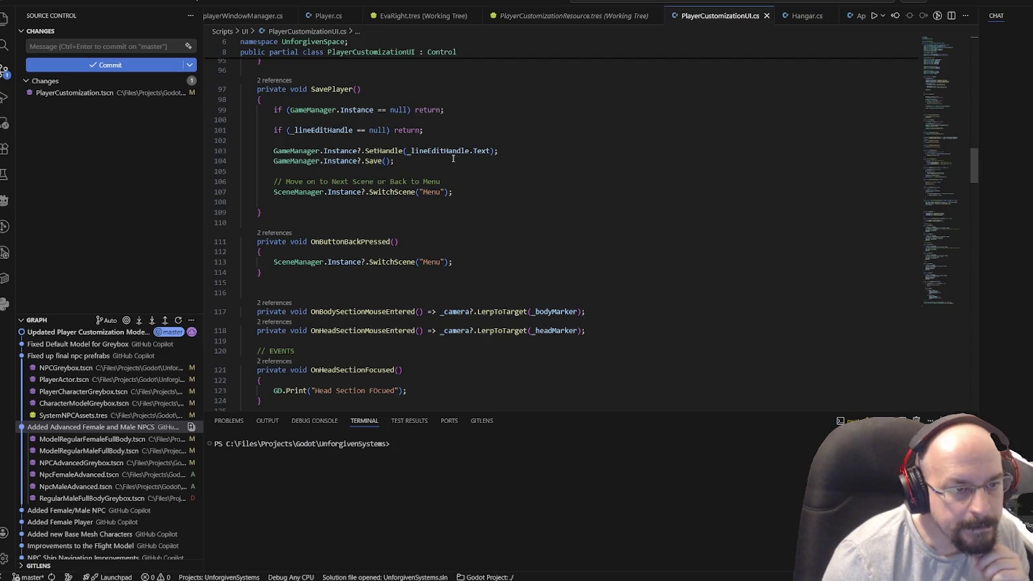
{"action": "scroll", "coordinate": [453, 158], "scroll_direction": "down", "scroll_amount": 4}
{"action": "scroll", "coordinate": [453, 158], "scroll_direction": "down", "scroll_amount": 3}
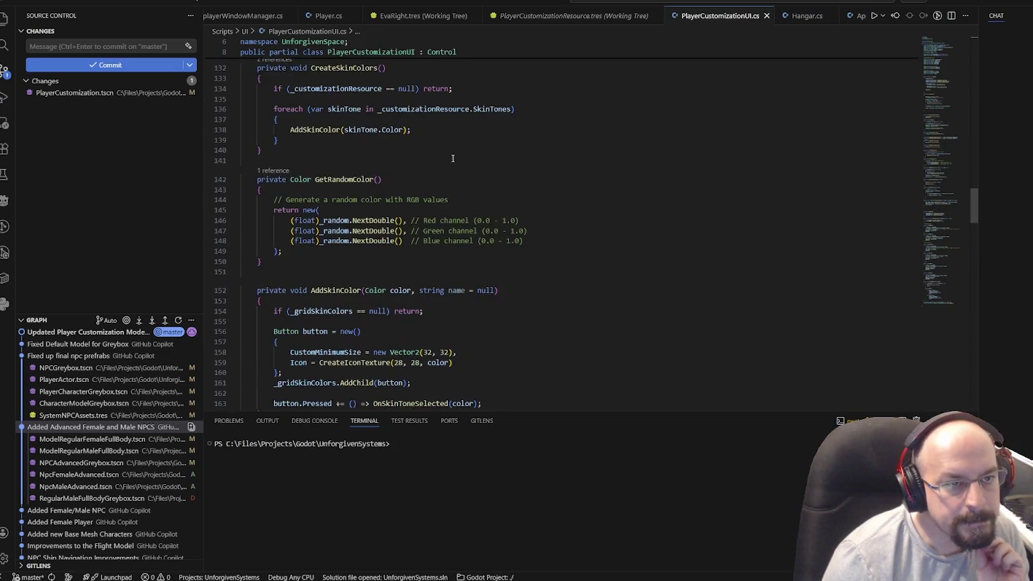
{"action": "scroll", "coordinate": [452, 158], "scroll_direction": "down", "scroll_amount": 7}
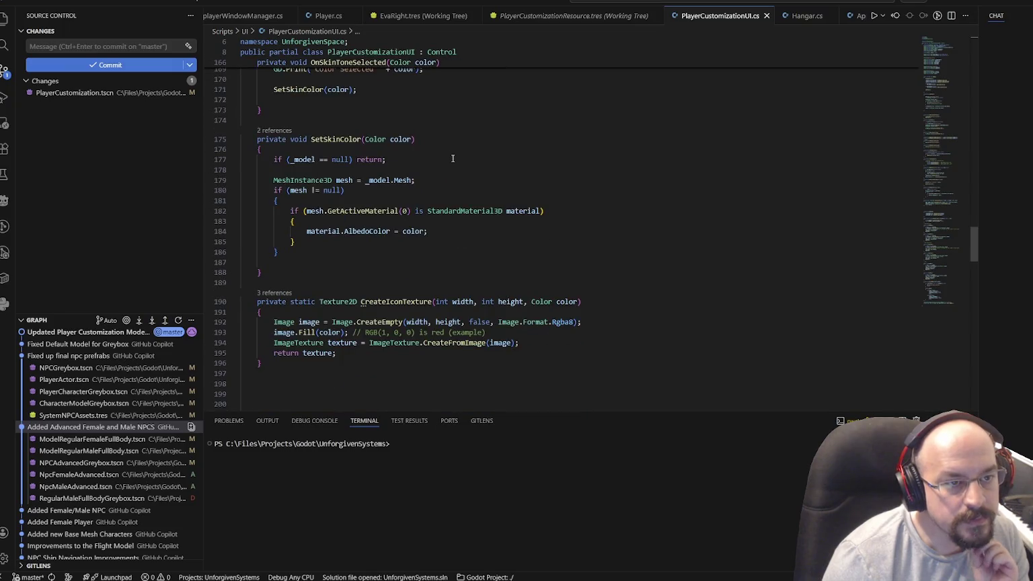
{"action": "scroll", "coordinate": [449, 159], "scroll_direction": "up", "scroll_amount": 2}
{"action": "mouse_move", "coordinate": [289, 199]}
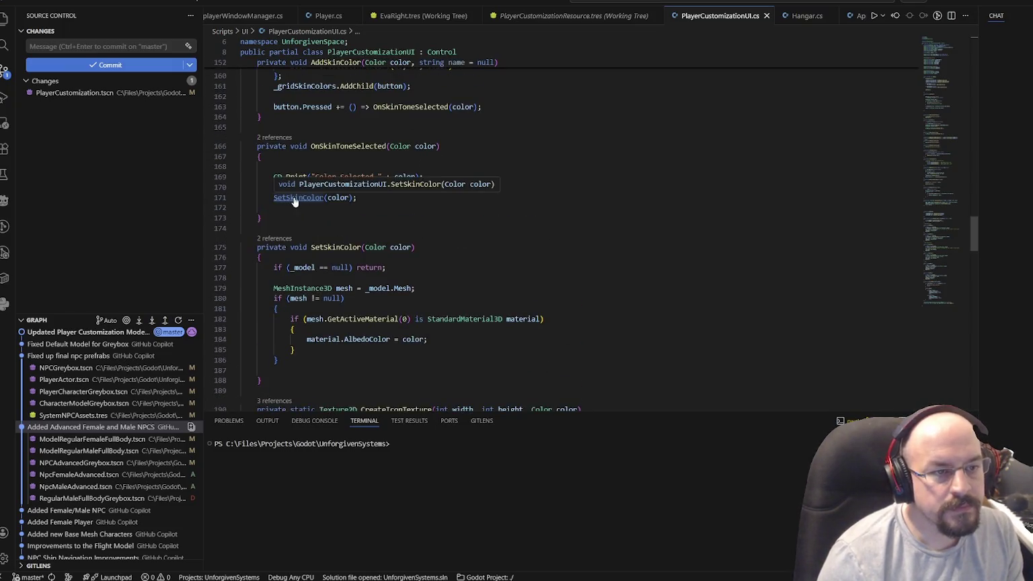
{"action": "scroll", "coordinate": [397, 229], "scroll_direction": "down", "scroll_amount": 2}
- Inspect SetSkinColor's mesh fetch, active-material check and AlbedoColor assignment lines
{"action": "mouse_move", "coordinate": [396, 237]}
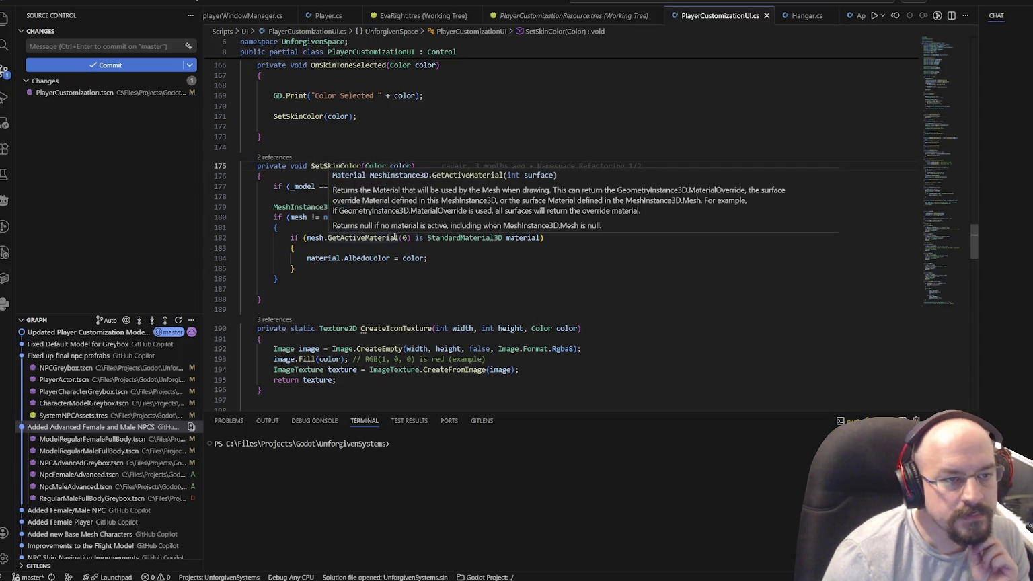
{"action": "left_click", "coordinate": [289, 207]}
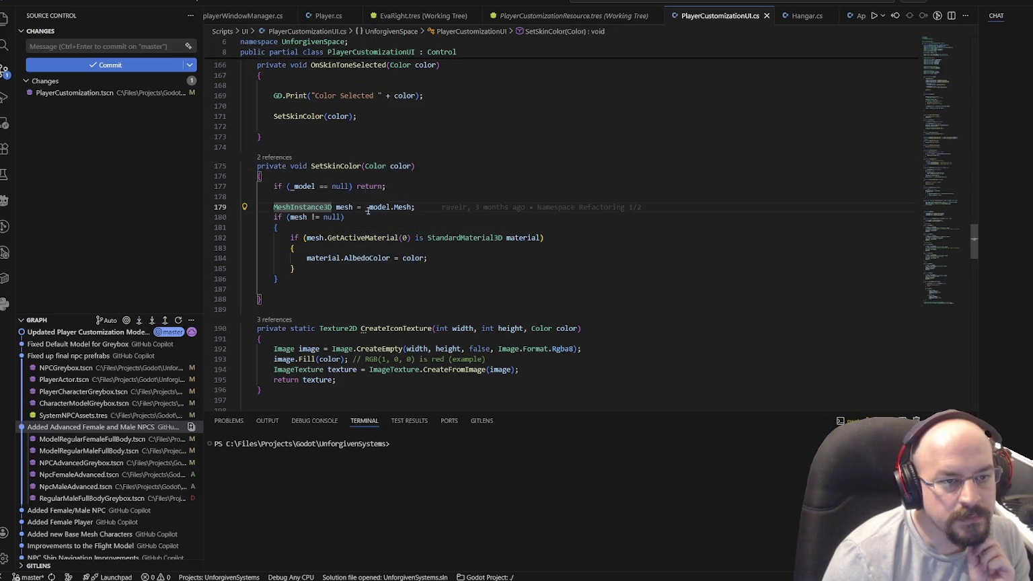
{"action": "left_click", "coordinate": [350, 239]}
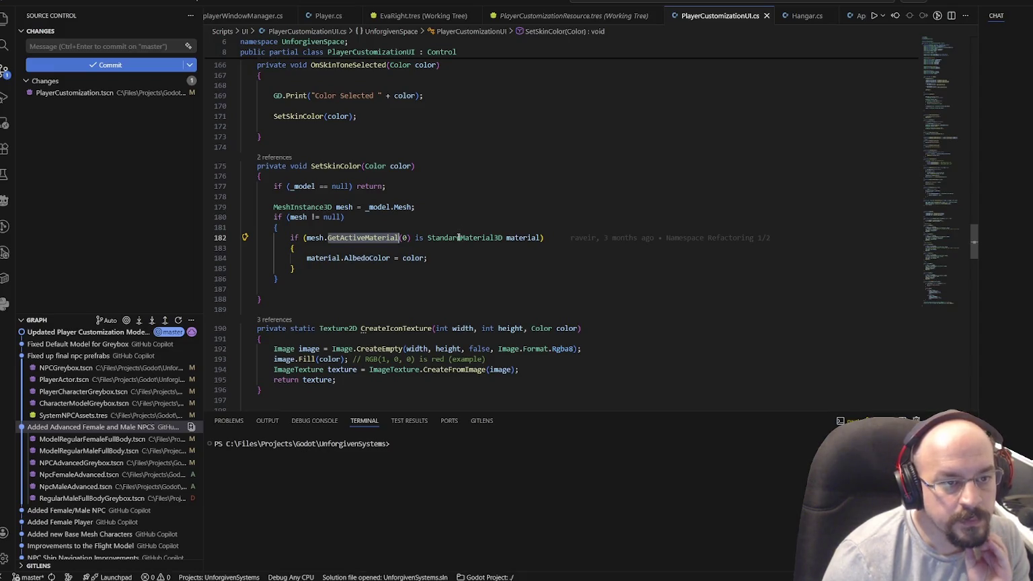
{"action": "left_click", "coordinate": [379, 258]}
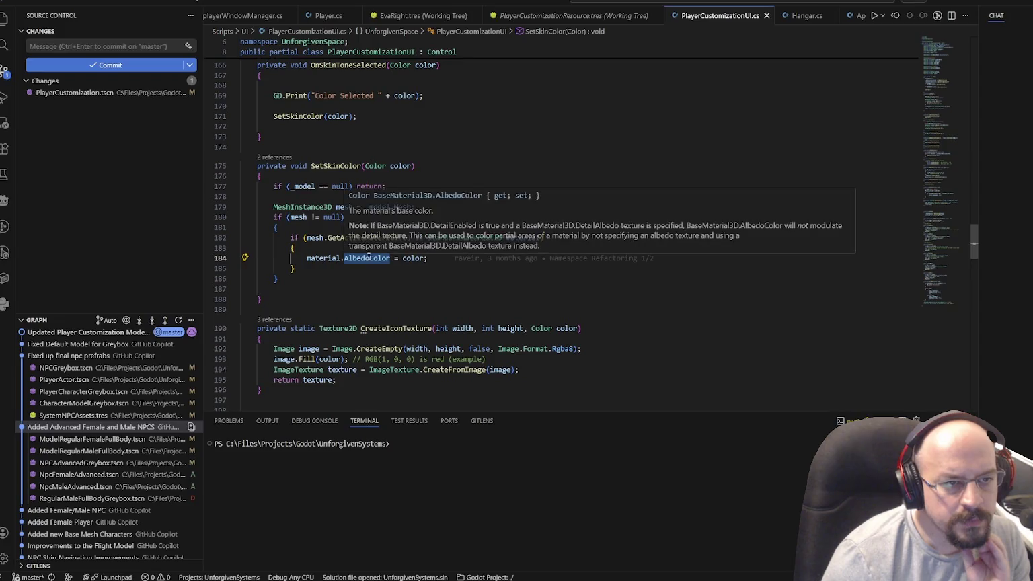
{"action": "left_click", "coordinate": [331, 283]}
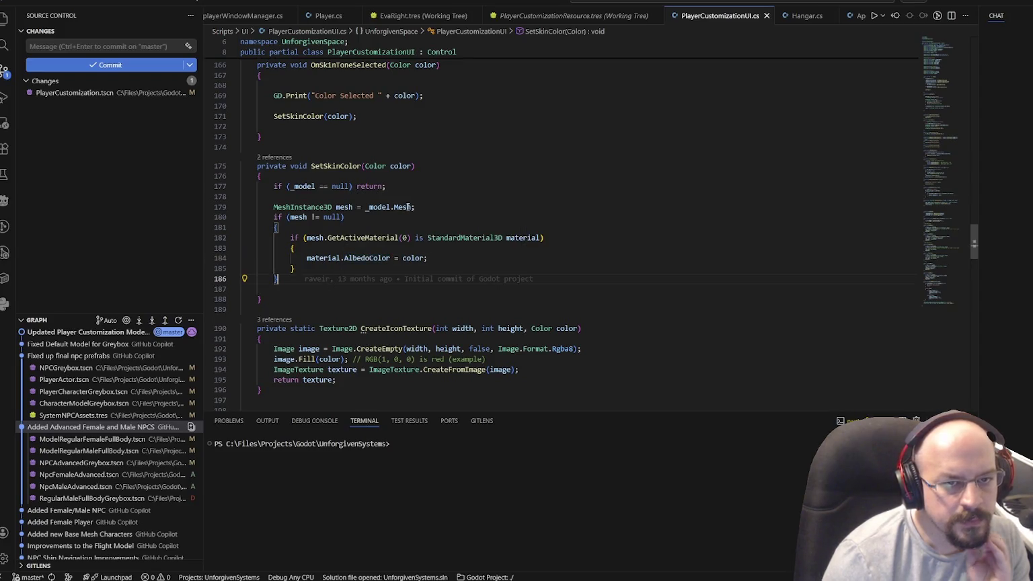
{"action": "mouse_move", "coordinate": [407, 207]}
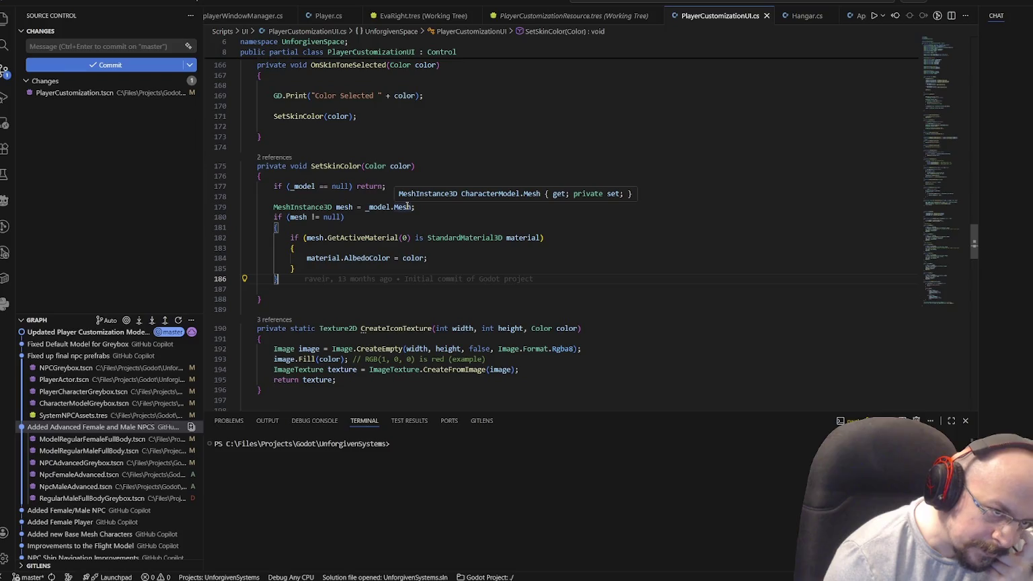
{"action": "left_click", "coordinate": [356, 257]}
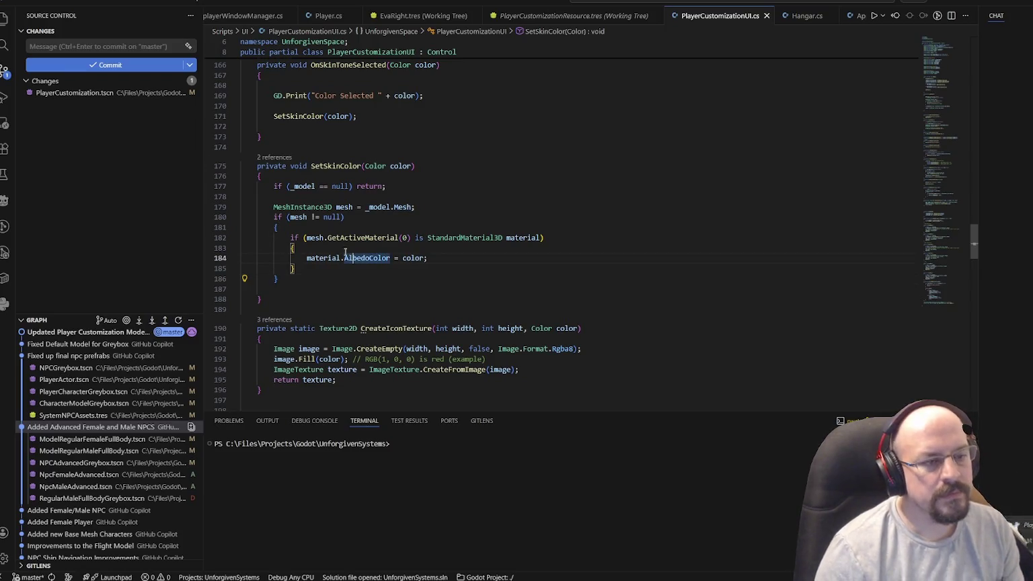
- Add a green GD.PrintRich 'Setting skin color to {color}' line above the AlbedoColor assignment, then return to Godot
{"action": "key", "text": "shift+alt+Right"}
{"action": "key", "text": "shift+alt+Right"}
{"action": "key", "text": "shift+alt+Right"}
{"action": "left_click", "coordinate": [342, 250]}
{"action": "key", "text": "Return"}
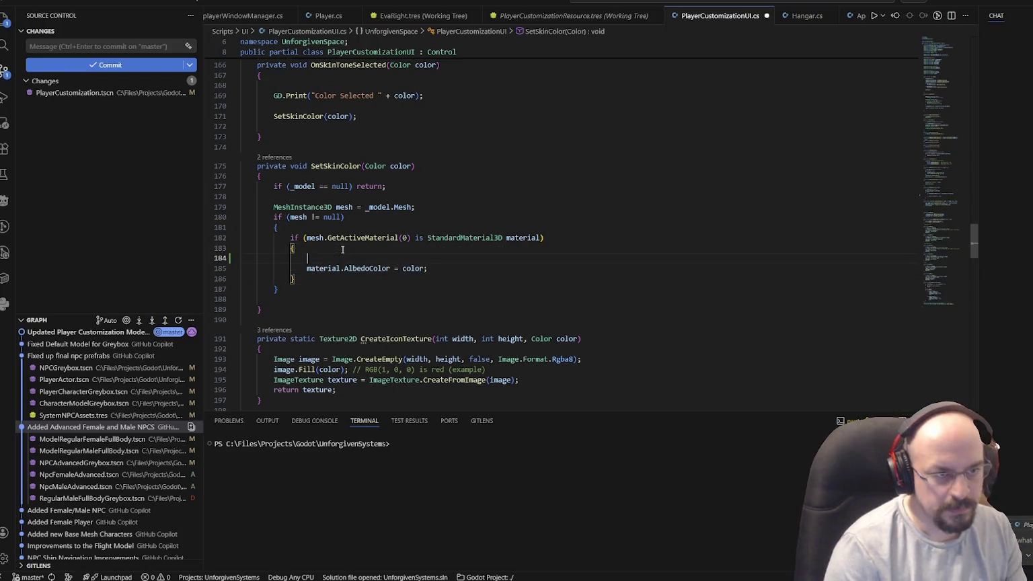
{"action": "type", "text": "GD.P"}
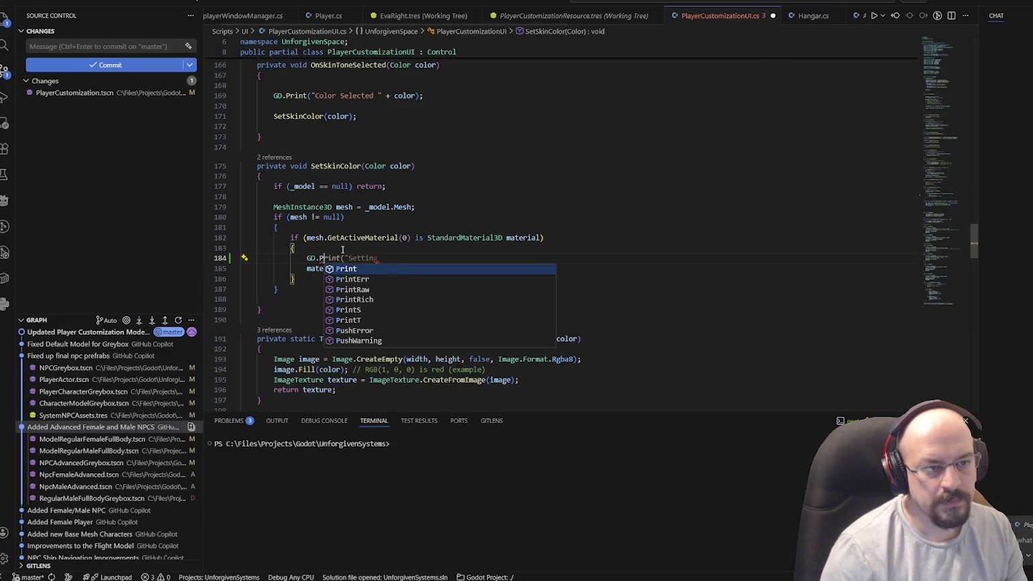
{"action": "key", "text": "Down"}
{"action": "key", "text": "Down"}
{"action": "key", "text": "Down"}
{"action": "key", "text": "Tab"}
{"action": "type", "text": "($"}
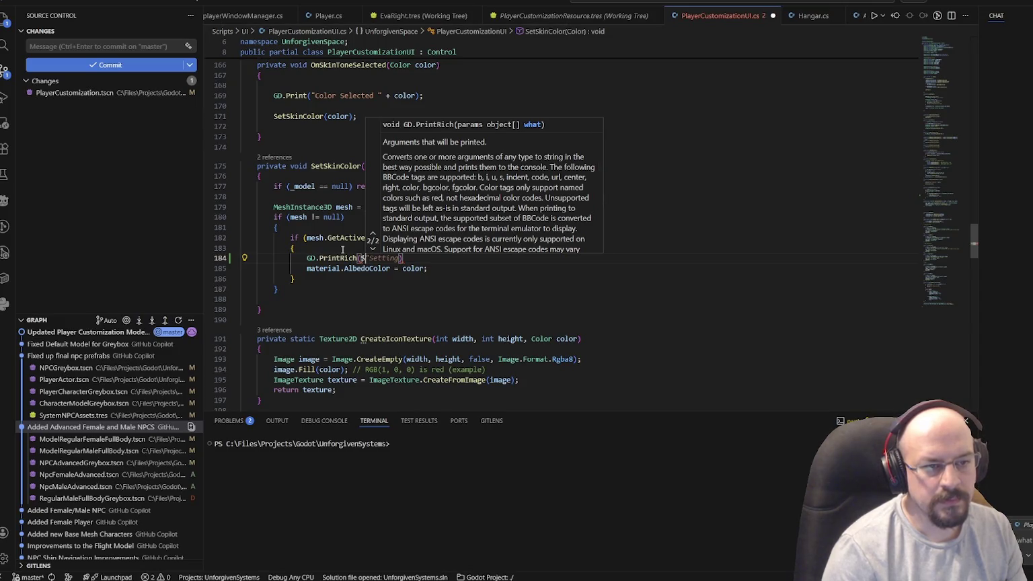
{"action": "type", "text": "\"[C"}
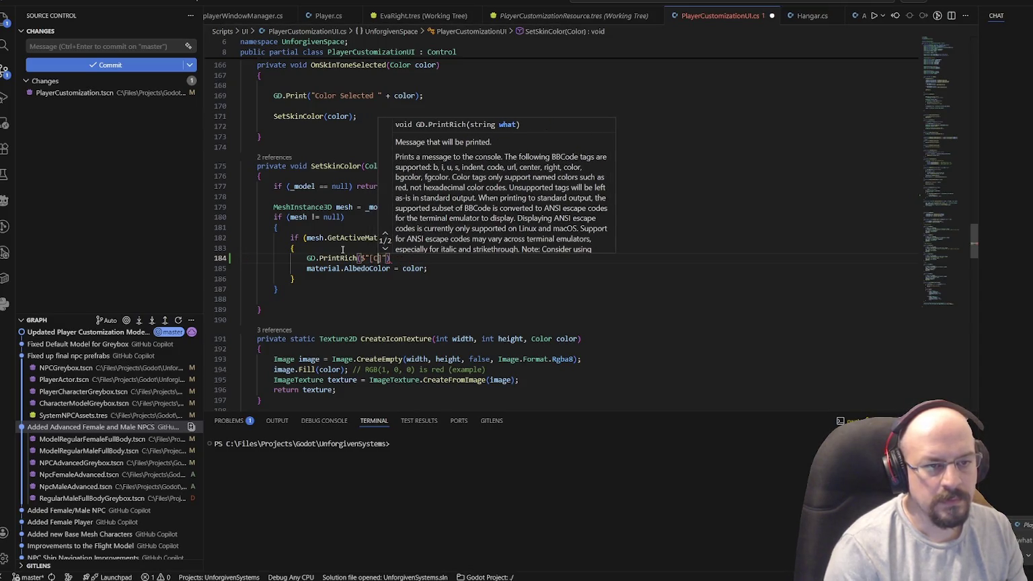
{"action": "type", "text": "olor"}
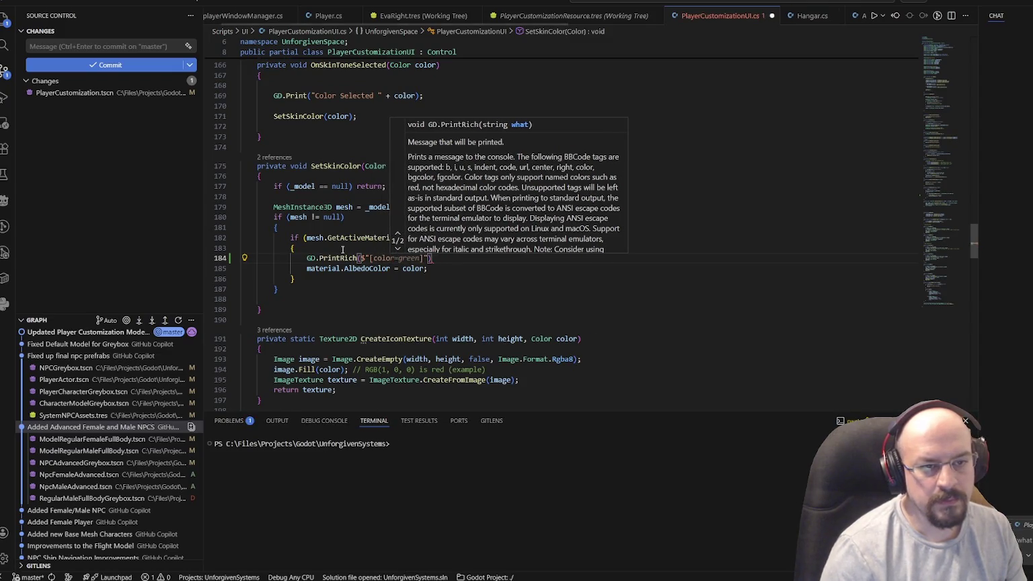
{"action": "type", "text": "=green"}
{"action": "key", "text": "BackSpace"}
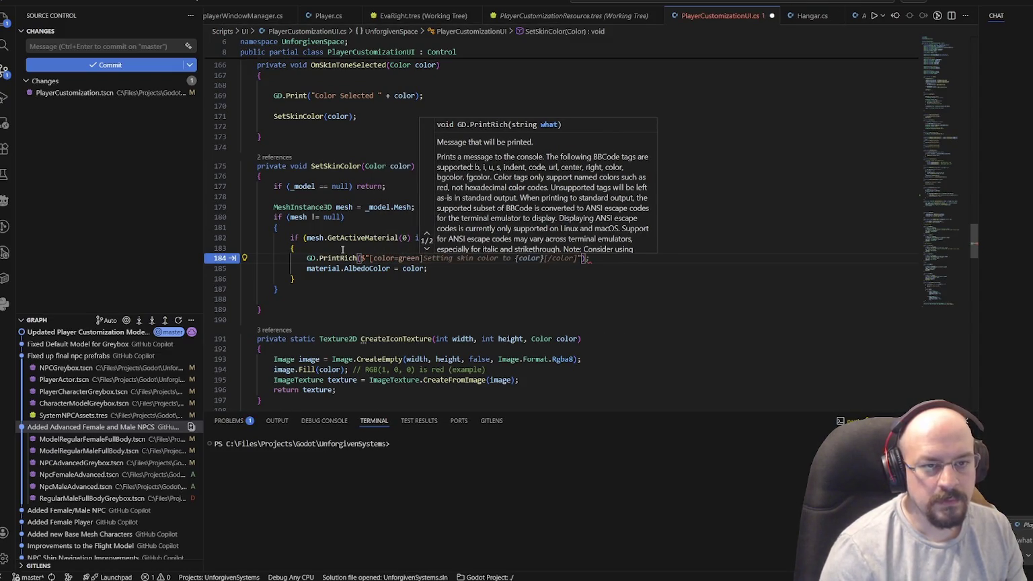
{"action": "key", "text": "Tab"}
{"action": "key", "text": "Down"}
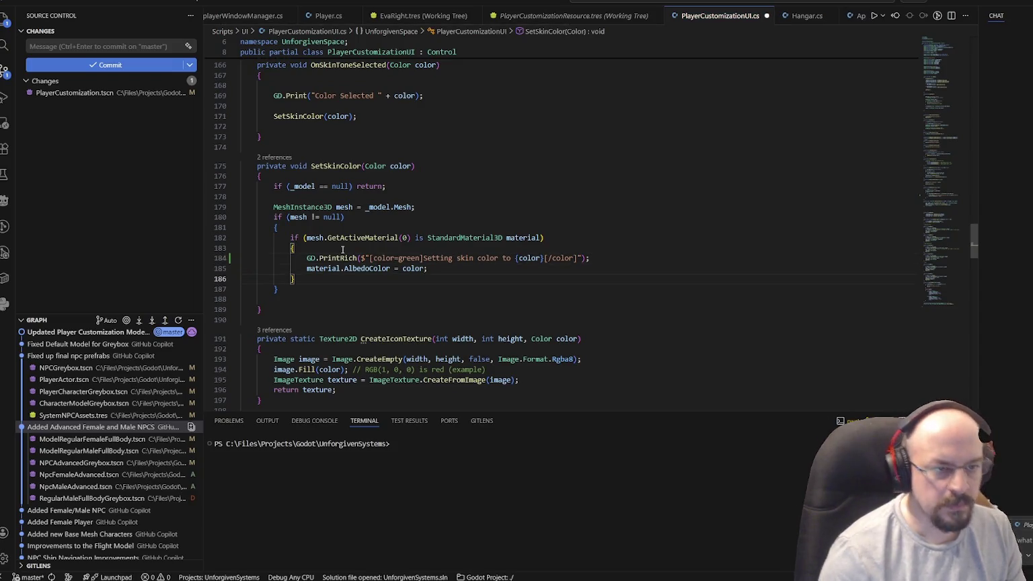
{"action": "key", "text": "alt+Tab"}
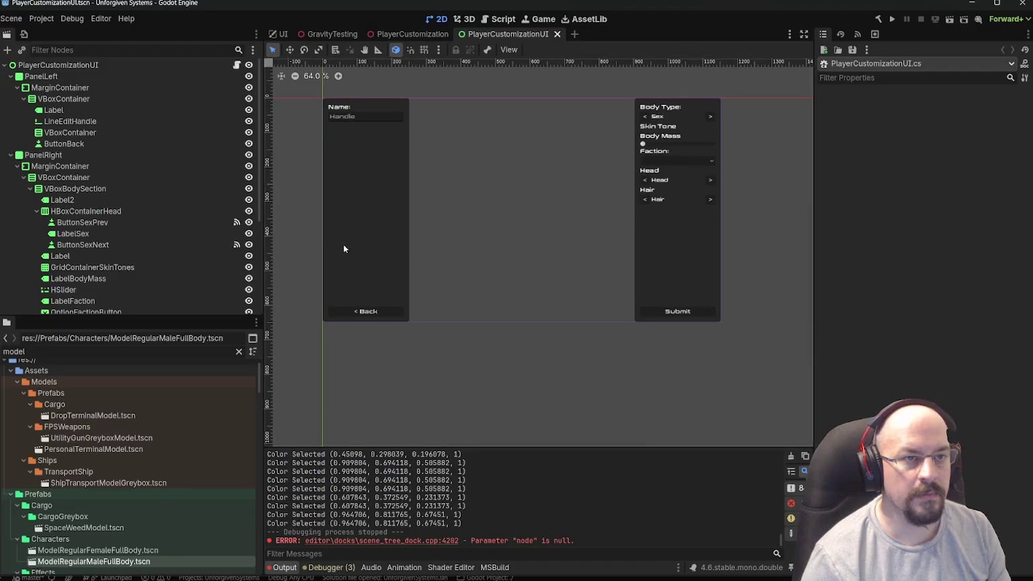
- Run the current scene to test the change, close it, and switch to the PlayerCustomization tab
{"action": "left_click", "coordinate": [948, 25]}
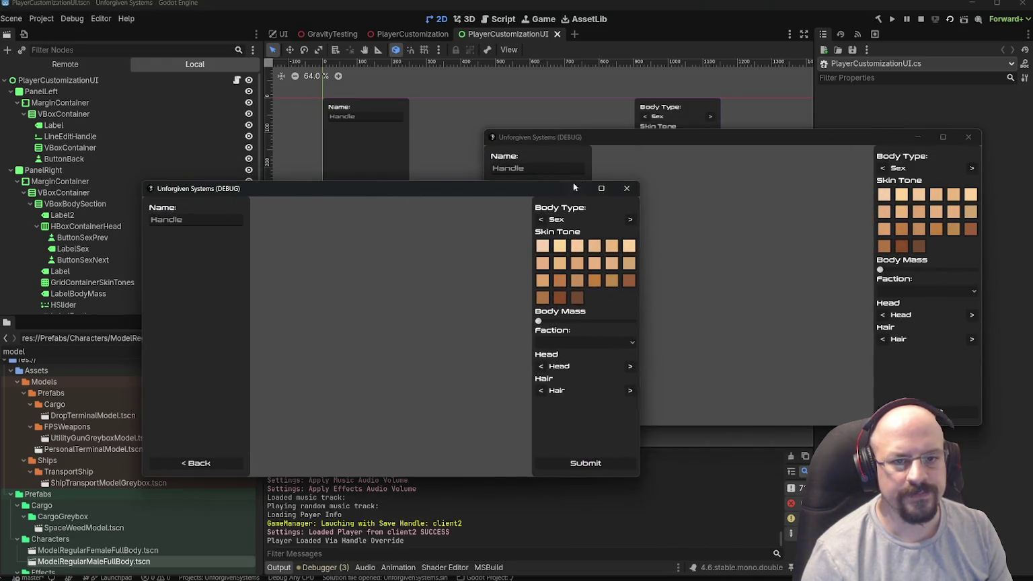
{"action": "left_click", "coordinate": [968, 138]}
{"action": "left_click", "coordinate": [403, 34]}
- Review the three run instances (server, client1, client2) and launch the game
{"action": "left_click", "coordinate": [72, 18]}
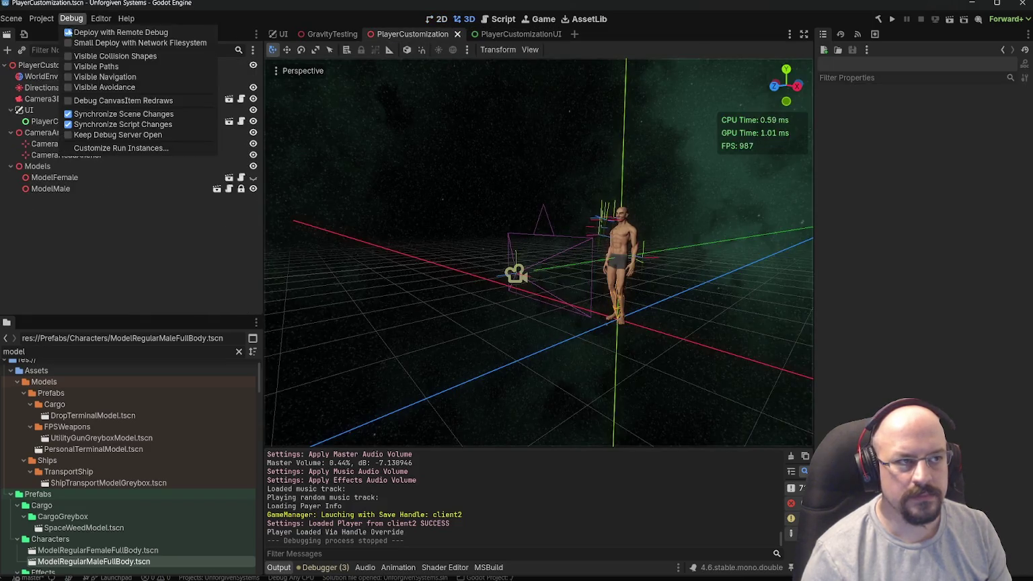
{"action": "left_click", "coordinate": [94, 148]}
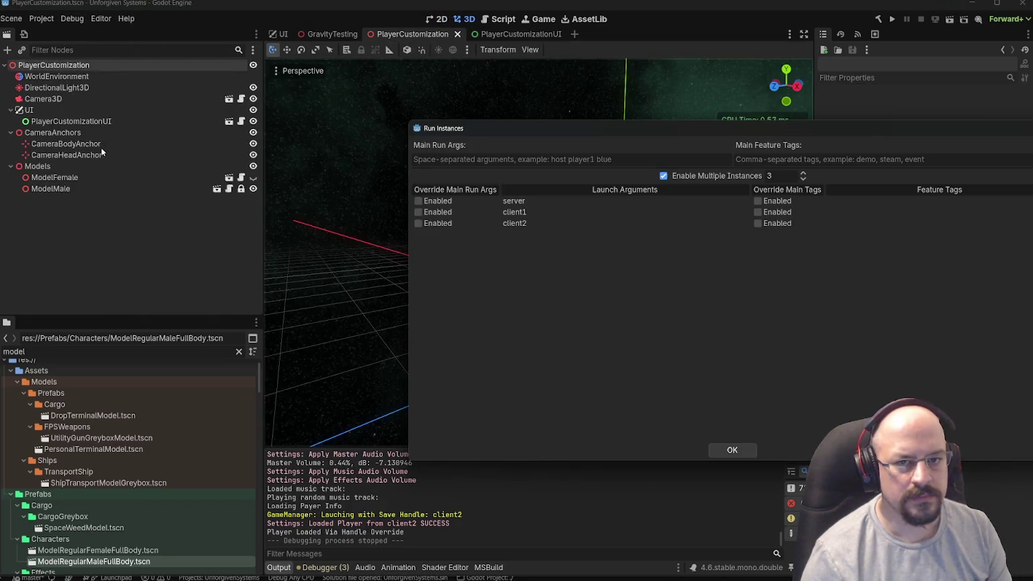
{"action": "left_click", "coordinate": [717, 451]}
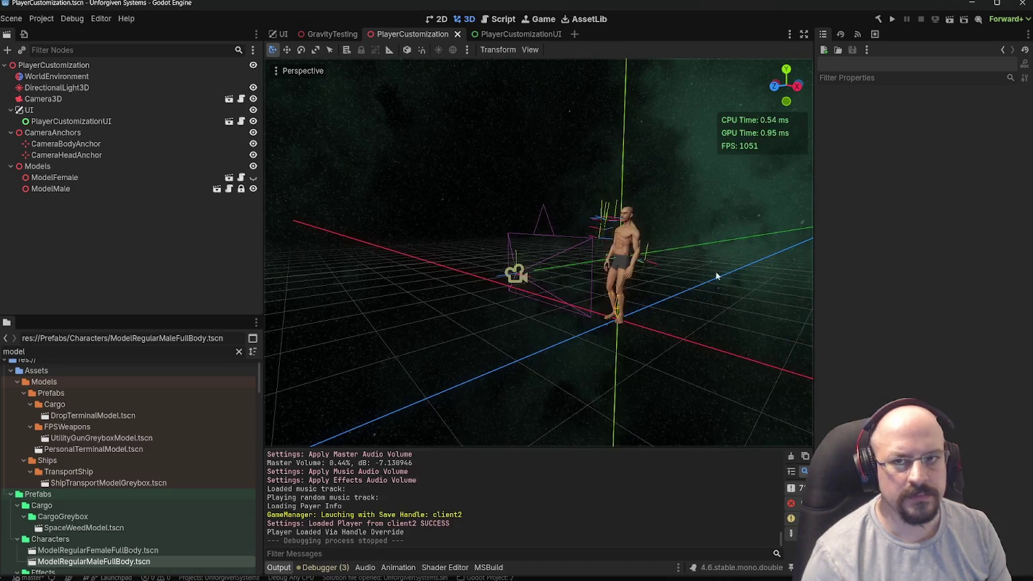
{"action": "left_click", "coordinate": [961, 19]}
{"action": "left_click", "coordinate": [935, 116]}
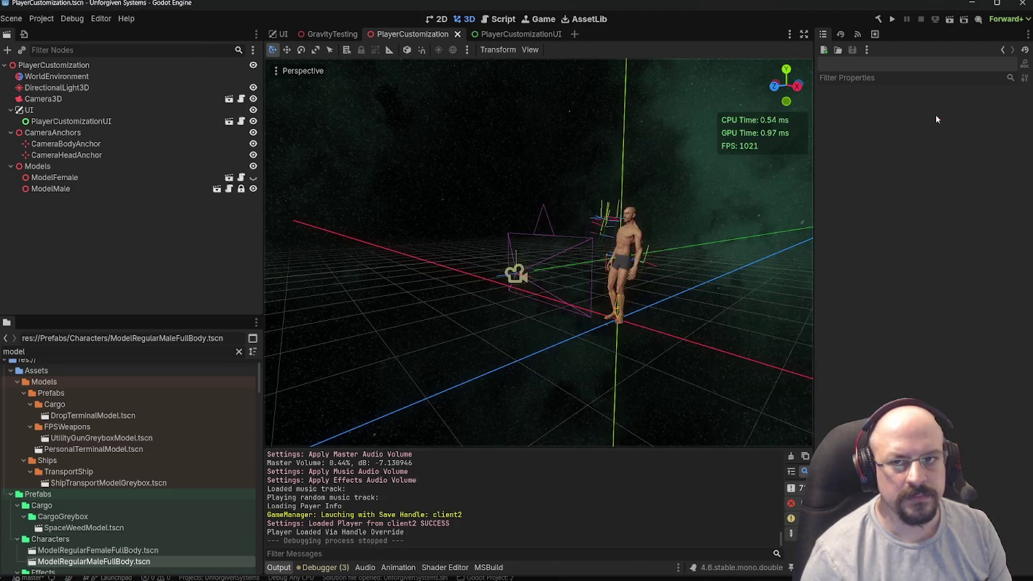
{"action": "left_click", "coordinate": [952, 23]}
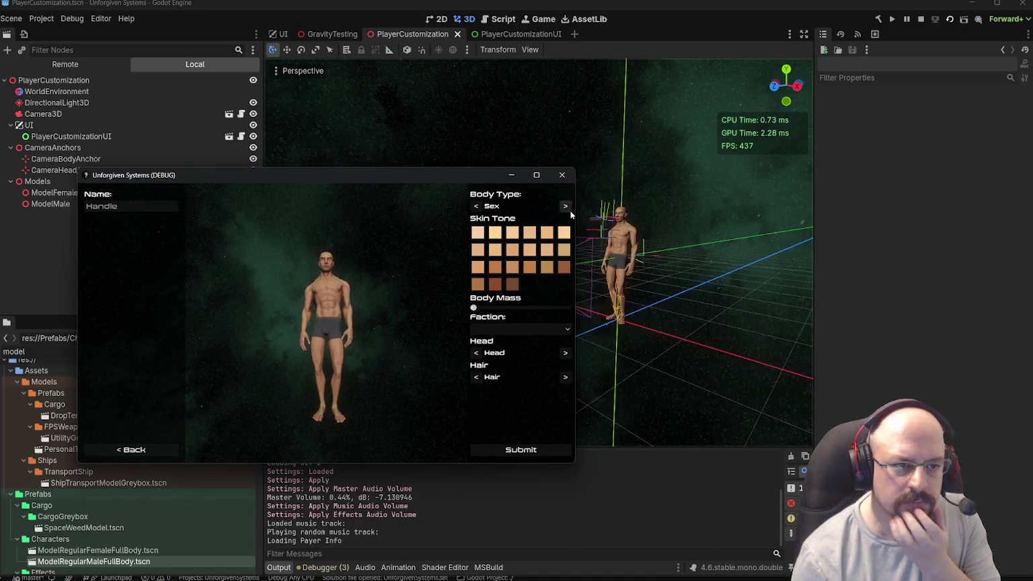
- Switch the body type to Female and try darker, lighter, tan and brown skin tones
{"action": "left_click", "coordinate": [565, 205]}
{"action": "left_click", "coordinate": [512, 232]}
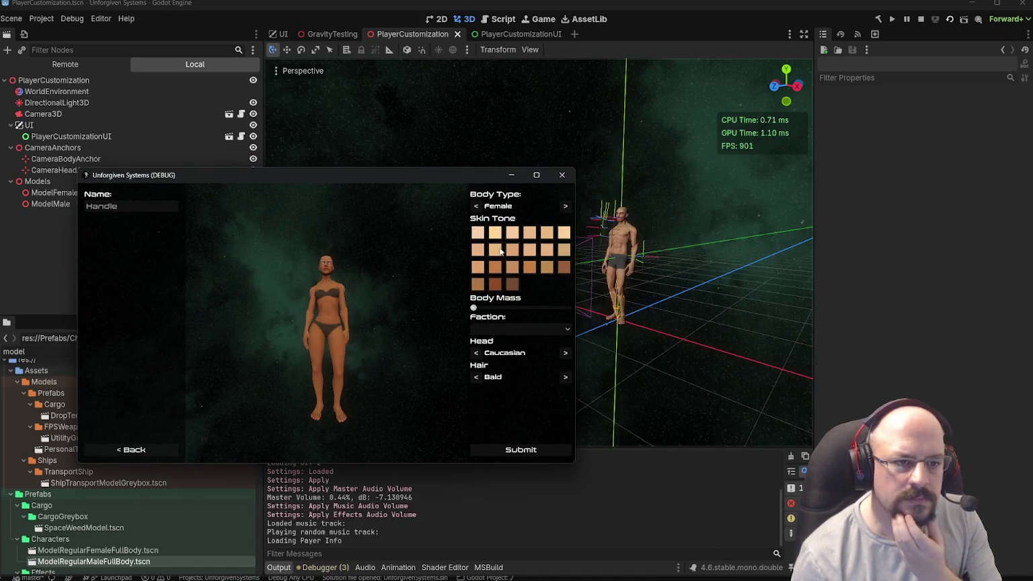
{"action": "left_click", "coordinate": [507, 254]}
{"action": "left_click", "coordinate": [495, 249]}
{"action": "left_click", "coordinate": [512, 267]}
{"action": "left_click", "coordinate": [496, 262]}
{"action": "left_click", "coordinate": [477, 232]}
{"action": "left_click", "coordinate": [512, 250]}
{"action": "left_click", "coordinate": [563, 232]}
{"action": "left_click", "coordinate": [566, 265]}
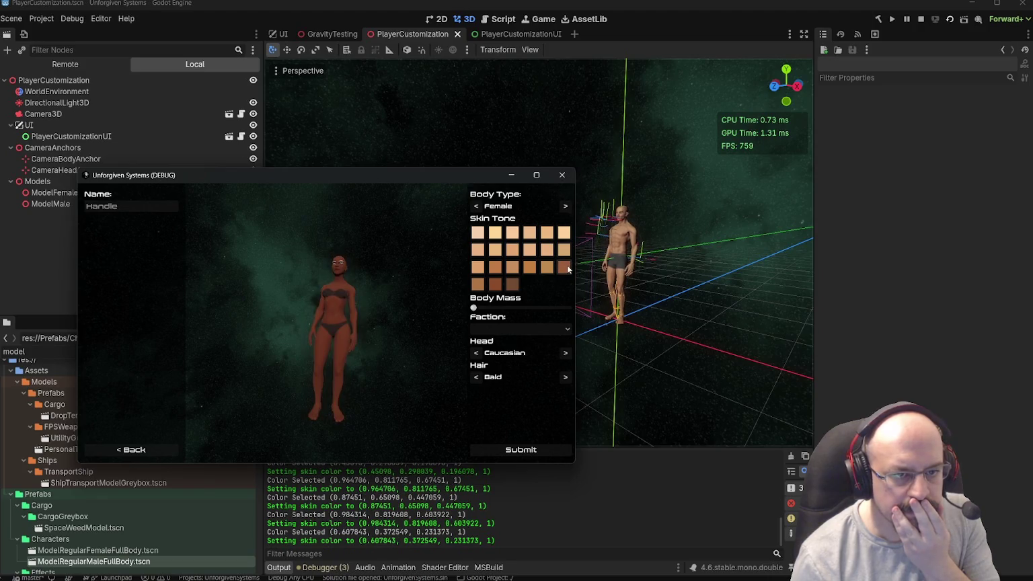
{"action": "left_click", "coordinate": [477, 284]}
{"action": "left_click", "coordinate": [473, 234]}
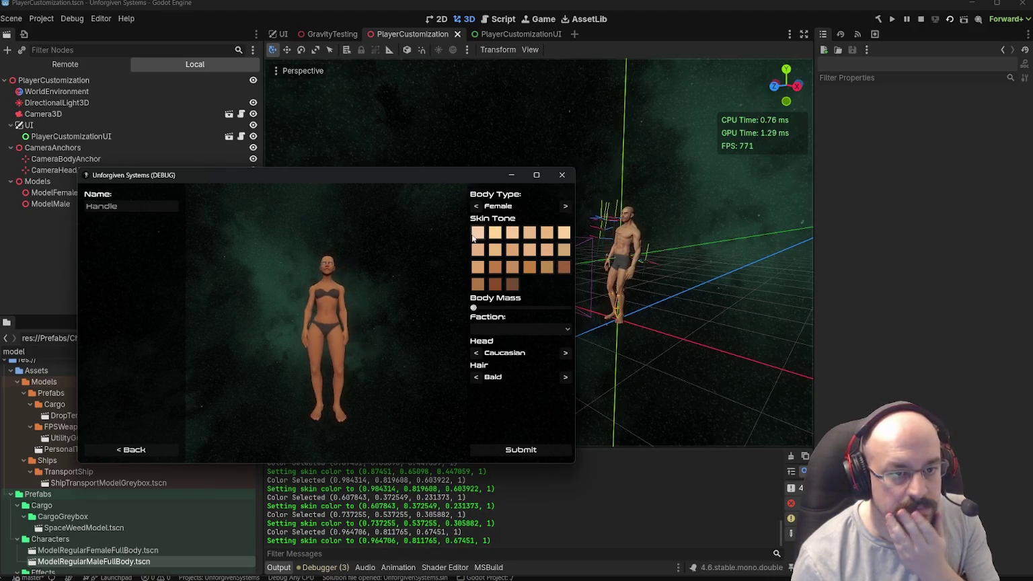
{"action": "left_click", "coordinate": [478, 283]}
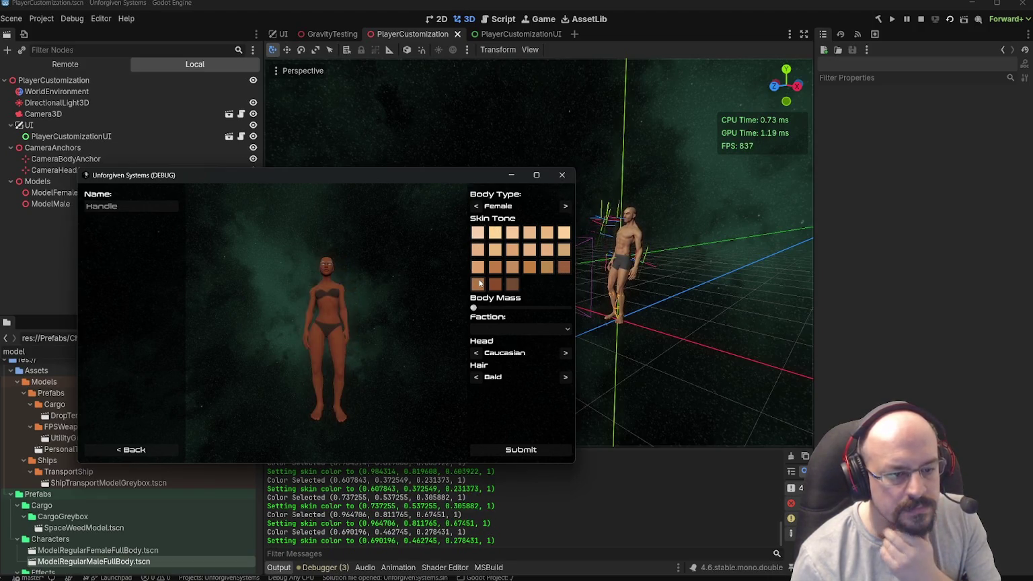
{"action": "left_click", "coordinate": [477, 233]}
- Switch the body type to Male and apply the darkest brown skin tone
{"action": "left_click", "coordinate": [565, 206]}
{"action": "left_click", "coordinate": [513, 250]}
{"action": "left_click", "coordinate": [512, 267]}
{"action": "left_click", "coordinate": [512, 284]}
{"action": "left_click", "coordinate": [509, 287]}
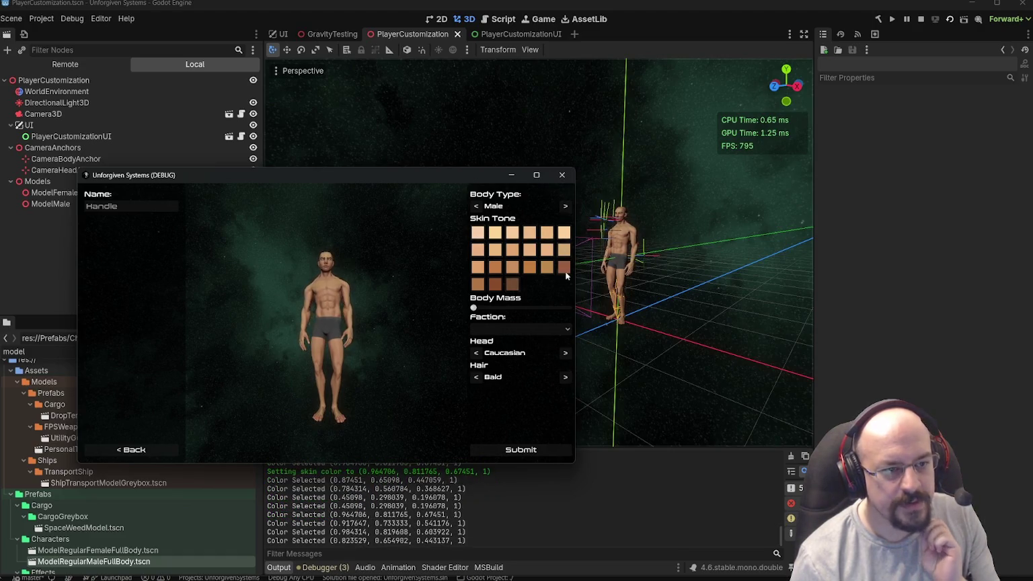
- Switch back to Female, cycle light to dark tones, ending on deep brown
{"action": "left_click", "coordinate": [565, 206]}
{"action": "left_click", "coordinate": [478, 251]}
{"action": "left_click", "coordinate": [479, 239]}
{"action": "left_click", "coordinate": [494, 284]}
{"action": "left_click", "coordinate": [511, 286]}
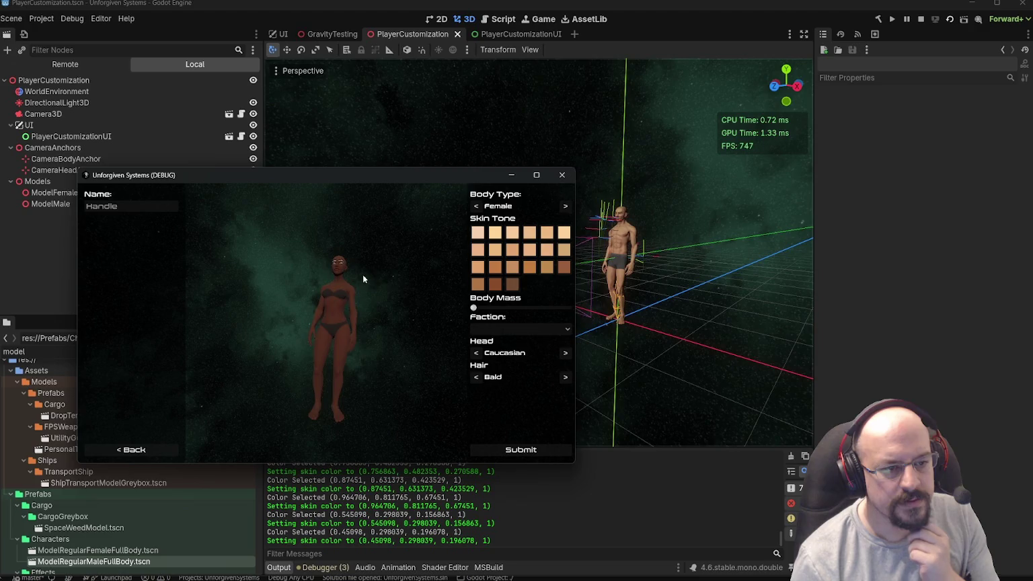
{"action": "left_click", "coordinate": [502, 232]}
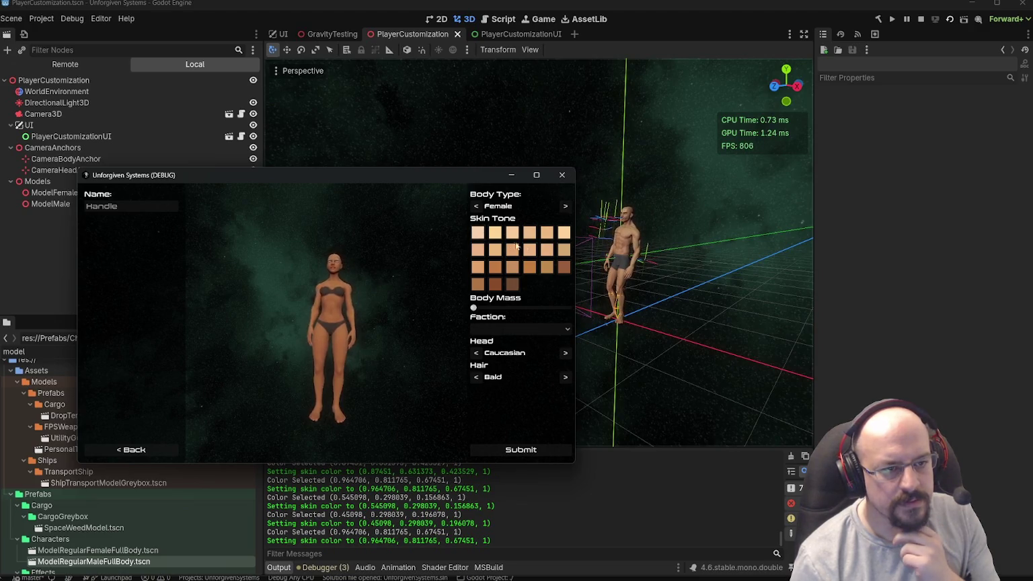
{"action": "left_click", "coordinate": [513, 249]}
{"action": "left_click", "coordinate": [512, 287]}
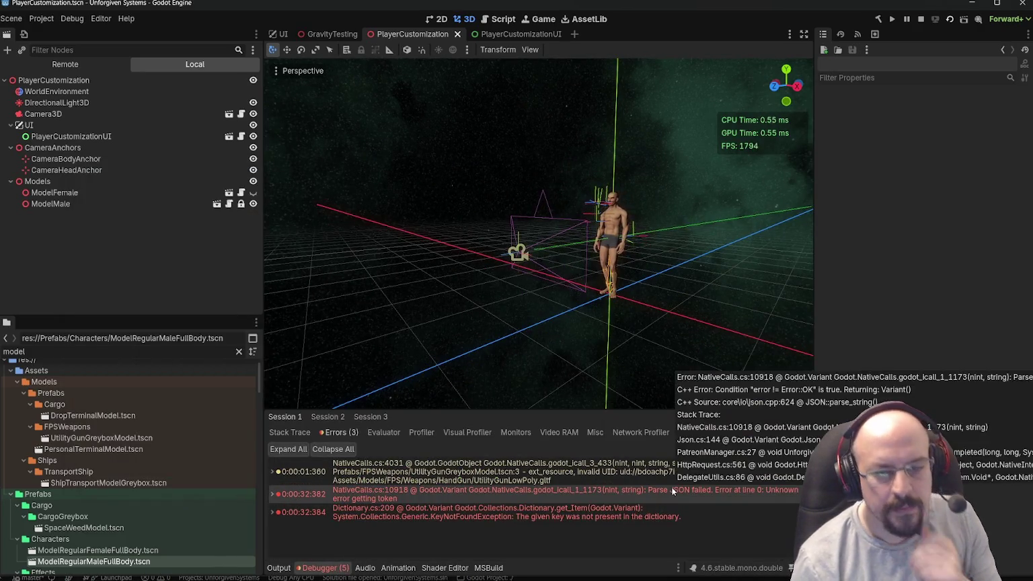
- Save the PlayerCustomization scene and open the ModelRegularMaleFullBody scene
{"action": "key", "text": "alt+Tab"}
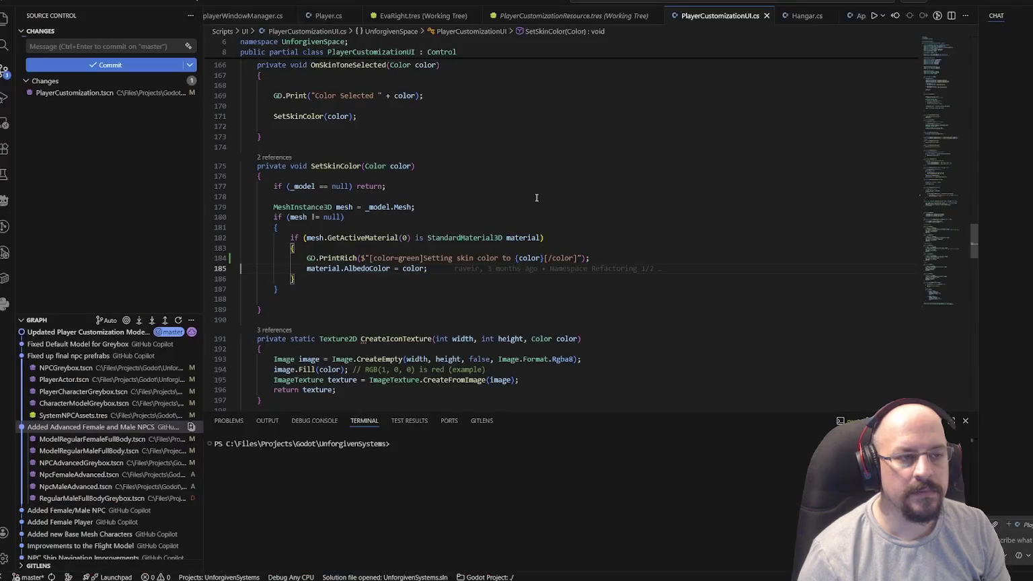
{"action": "key", "text": "alt+Tab"}
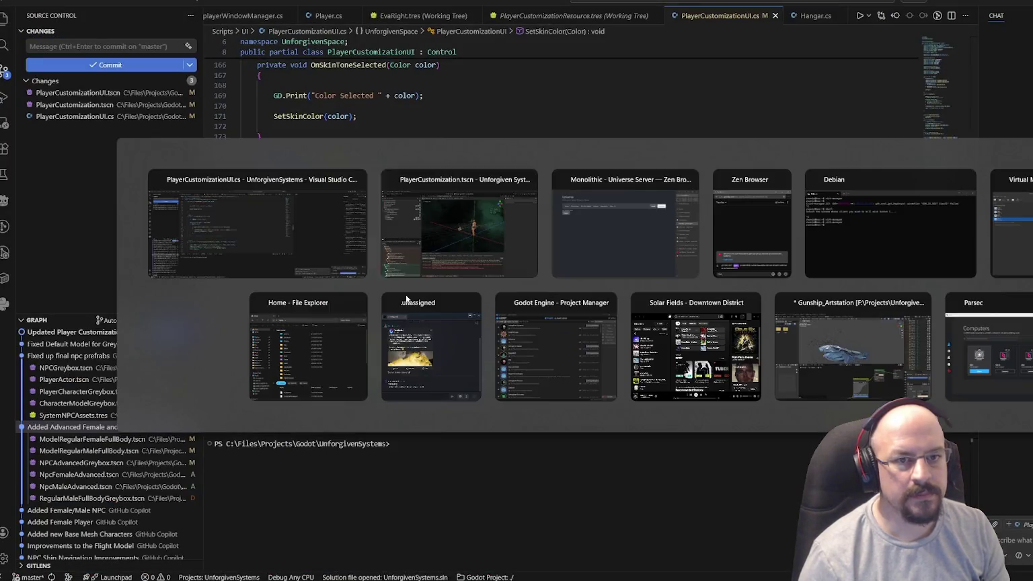
{"action": "key", "text": "ctrl+s"}
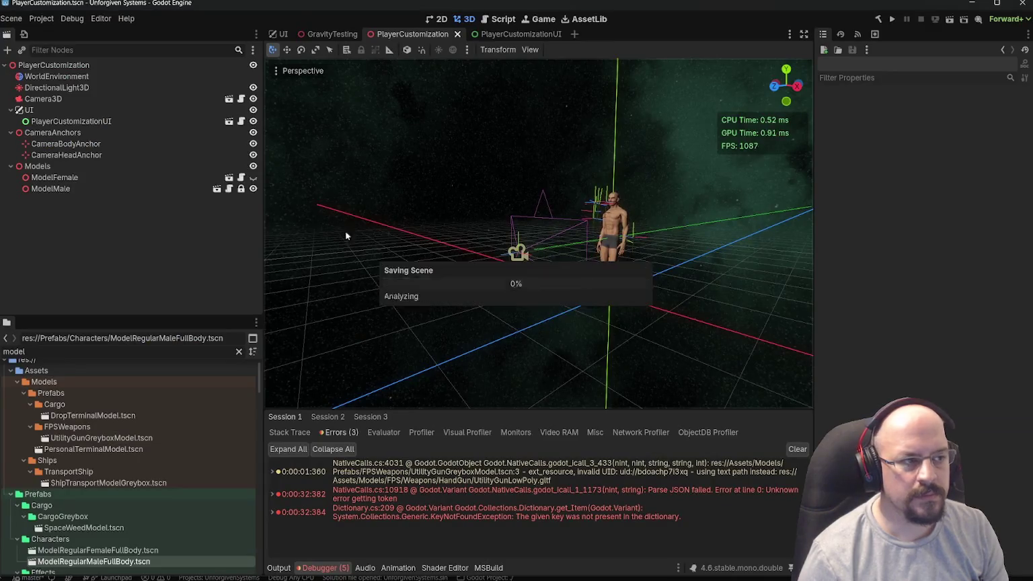
{"action": "left_click", "coordinate": [230, 190]}
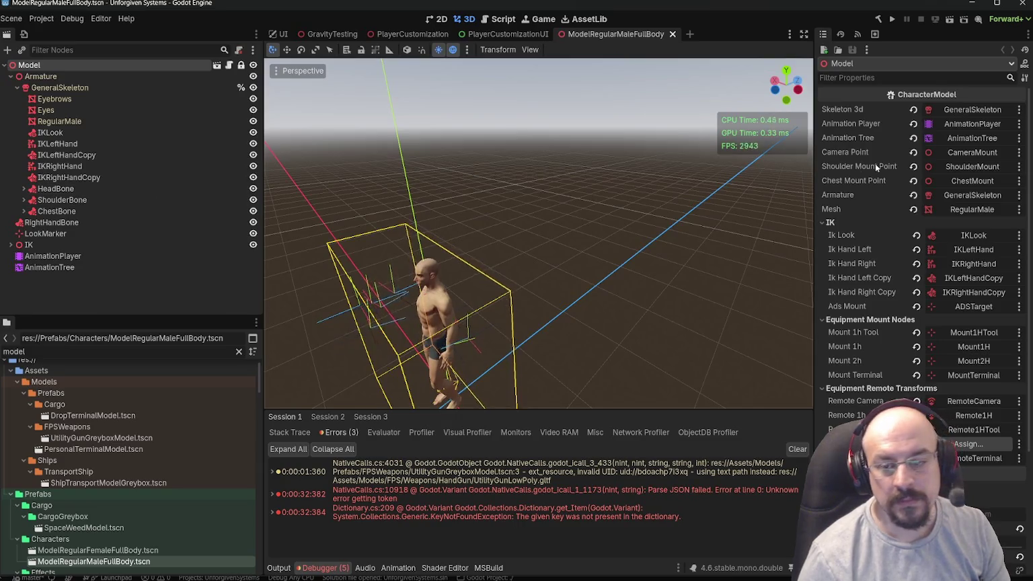
- Assign the RegularMale node as the CharacterModel's Mesh and save the scene
{"action": "scroll", "coordinate": [874, 163], "scroll_direction": "down", "scroll_amount": 3}
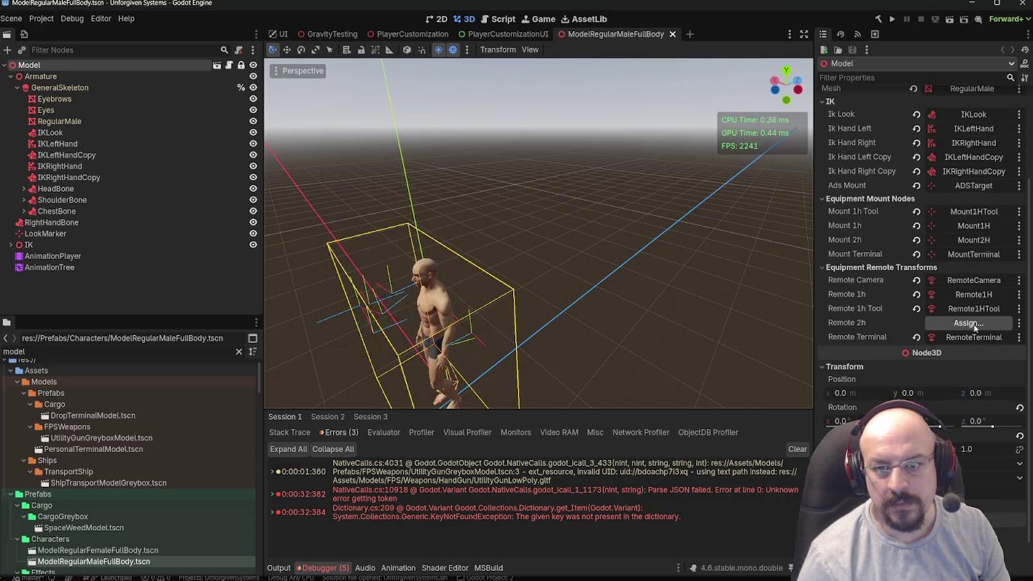
{"action": "scroll", "coordinate": [974, 324], "scroll_direction": "up", "scroll_amount": 3}
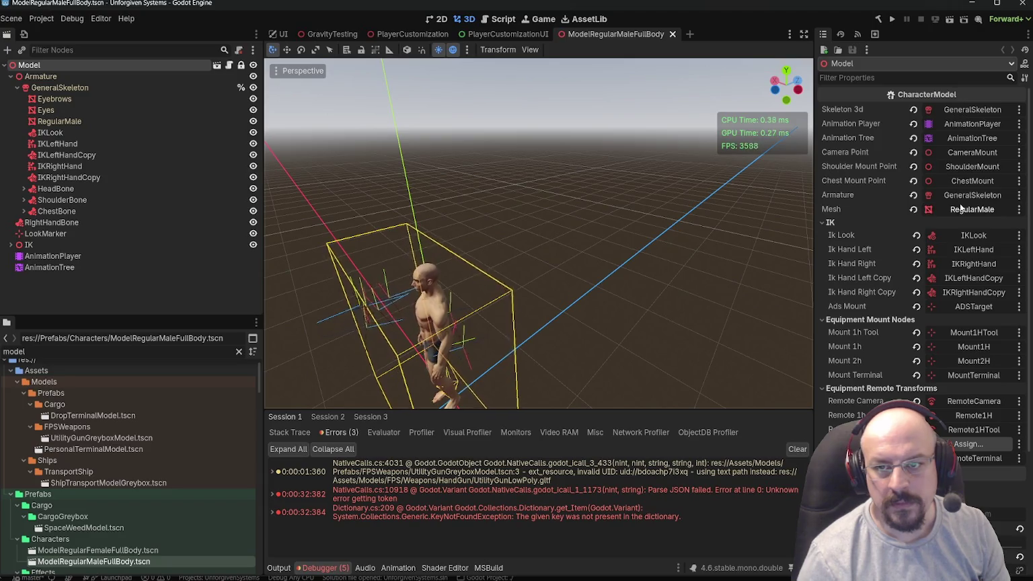
{"action": "left_click", "coordinate": [961, 209]}
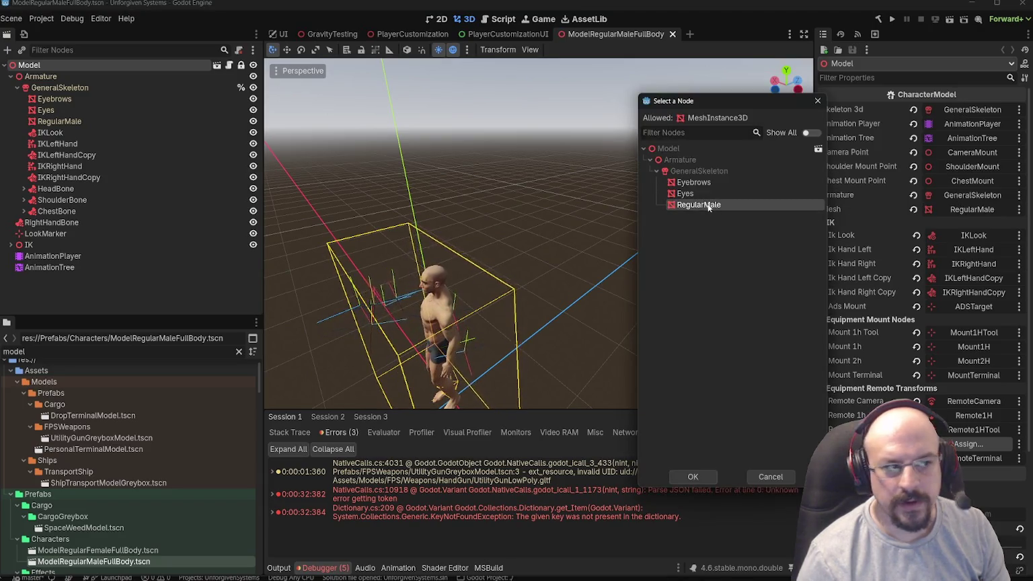
{"action": "double_click", "coordinate": [708, 207]}
{"action": "key", "text": "ctrl+s"}
- Inspect the RegularMale mesh node and its mesh resource details
{"action": "left_click", "coordinate": [57, 122]}
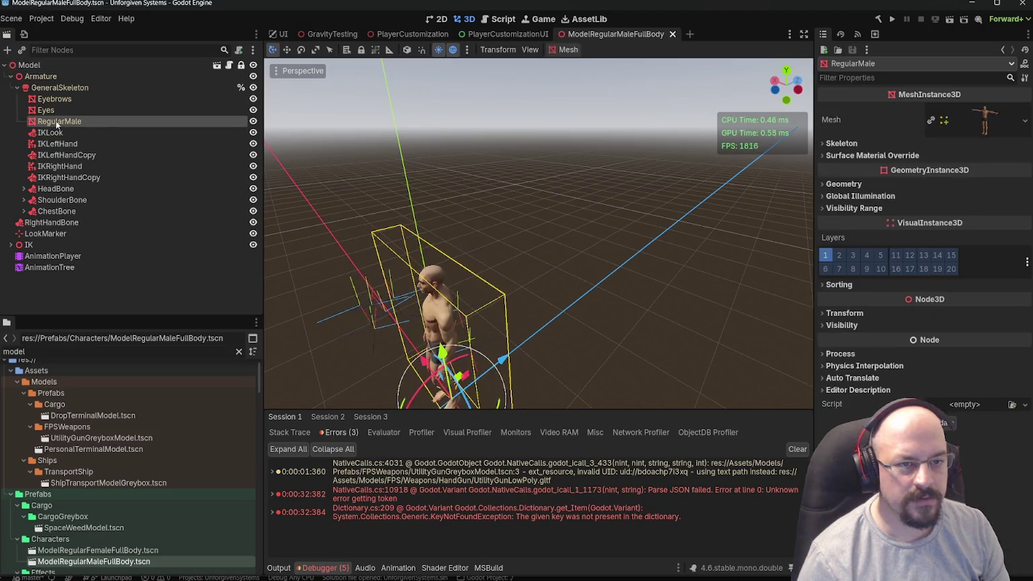
{"action": "scroll", "coordinate": [454, 216], "scroll_direction": "down", "scroll_amount": 3}
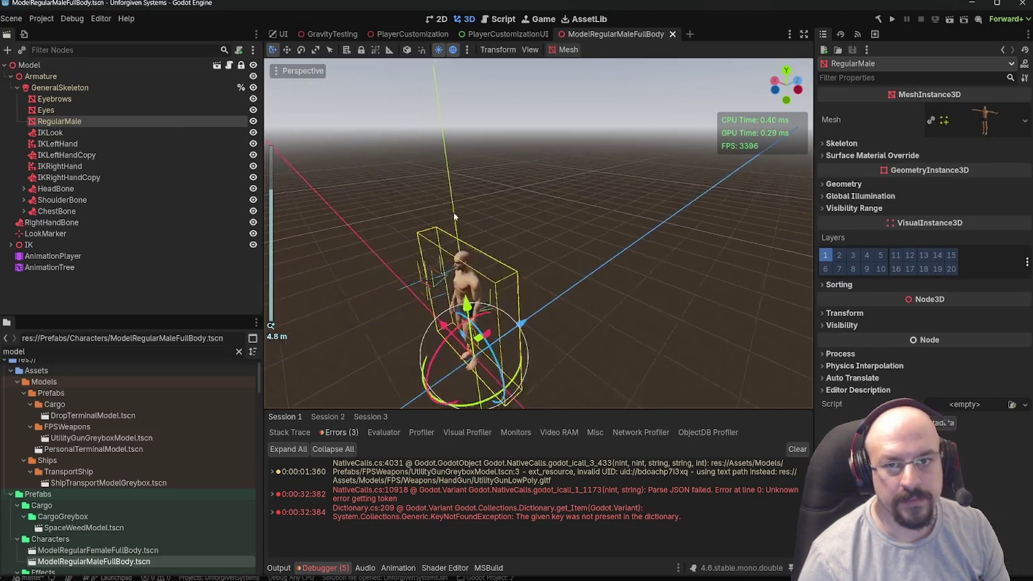
{"action": "key", "text": "KP_1"}
{"action": "scroll", "coordinate": [494, 150], "scroll_direction": "up", "scroll_amount": 3}
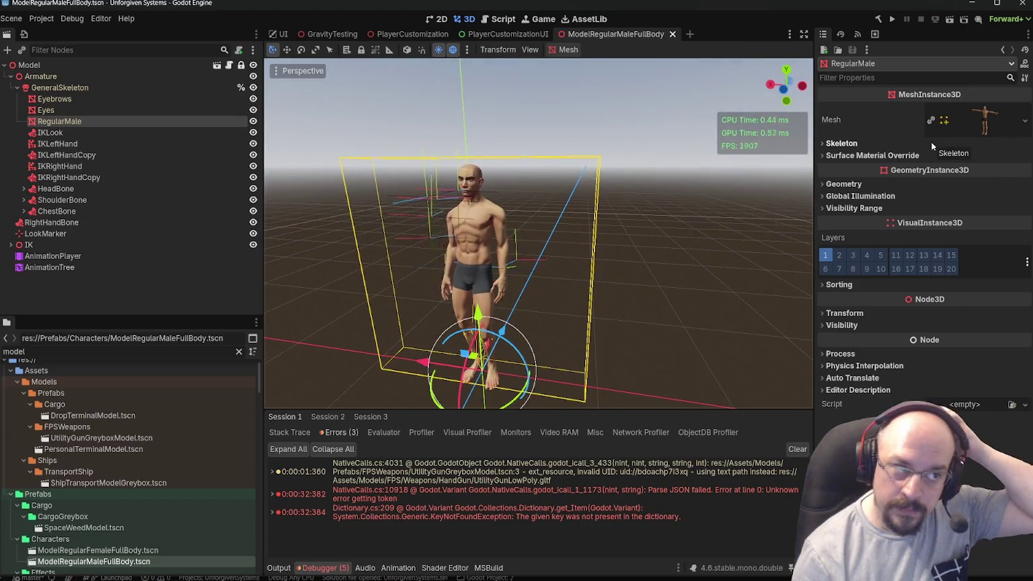
{"action": "left_click", "coordinate": [987, 121]}
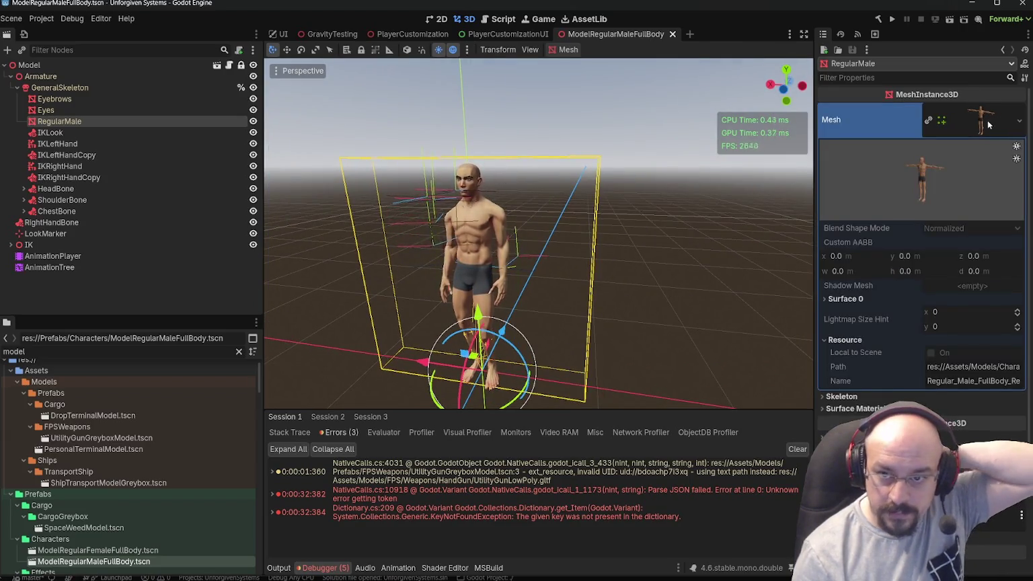
{"action": "left_click", "coordinate": [988, 123]}
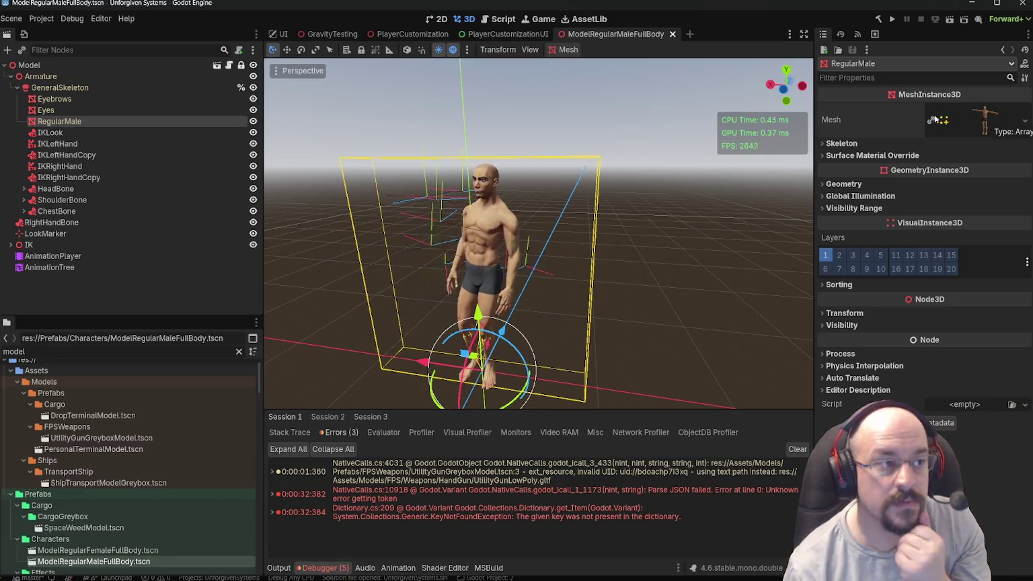
{"action": "left_click", "coordinate": [62, 200]}
{"action": "left_click", "coordinate": [68, 121]}
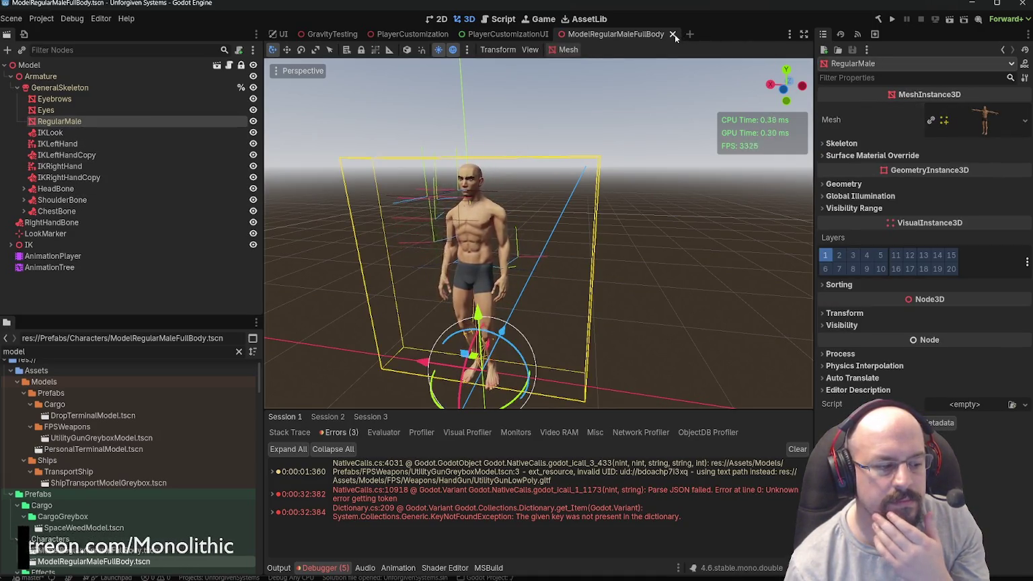
{"action": "double_click", "coordinate": [94, 550]}
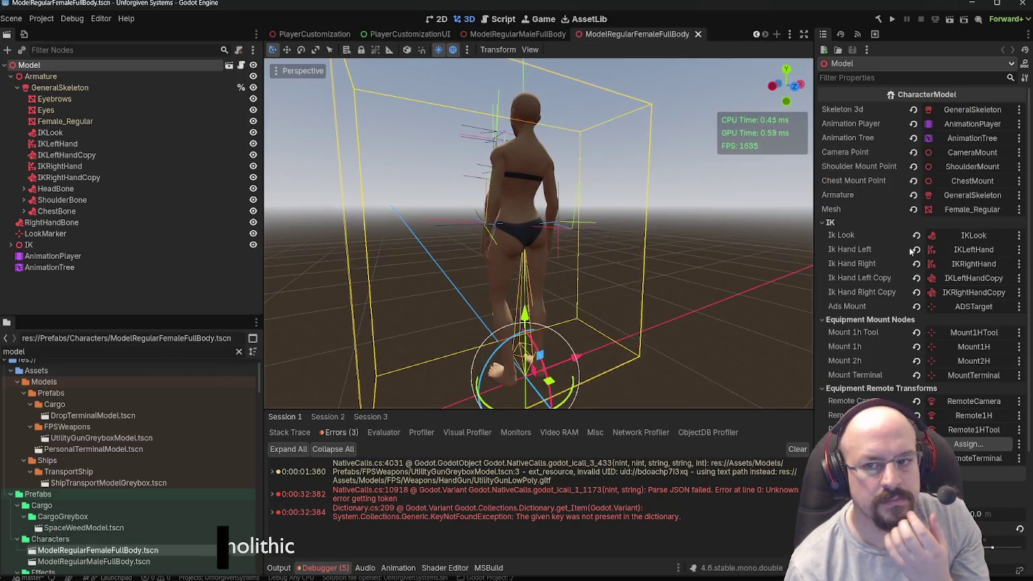
- Confirm Female_Regular's Surface 0 uses MI_Regular_Female and view the KeyNotFoundException stack trace
{"action": "left_click", "coordinate": [67, 121]}
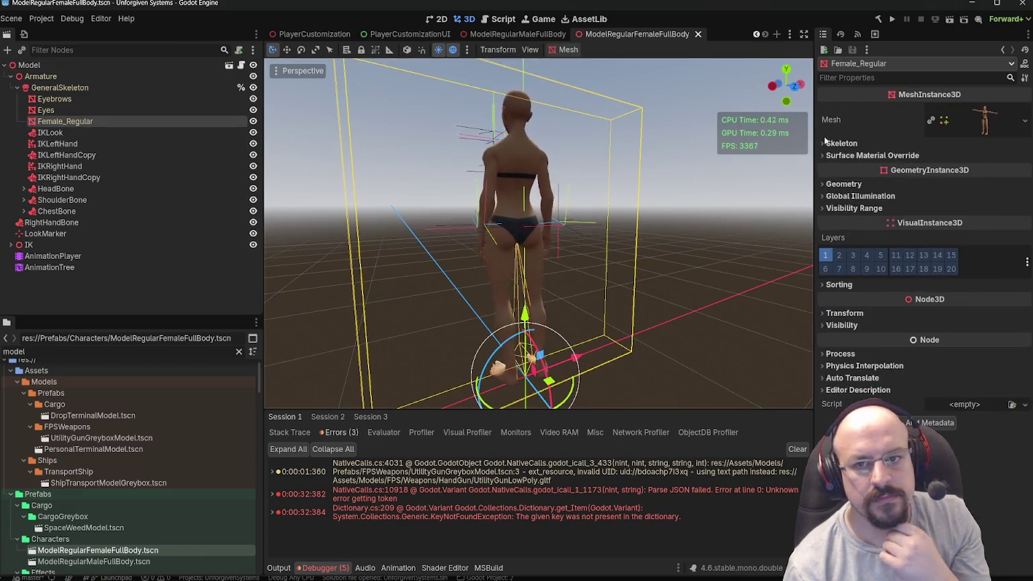
{"action": "left_click", "coordinate": [899, 154]}
{"action": "left_click", "coordinate": [987, 121]}
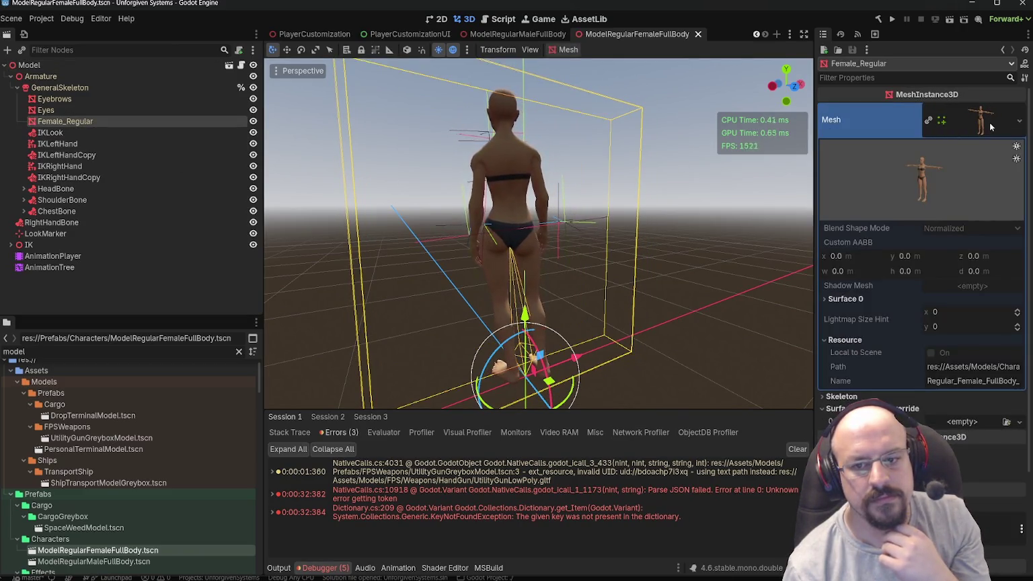
{"action": "left_click", "coordinate": [878, 300]}
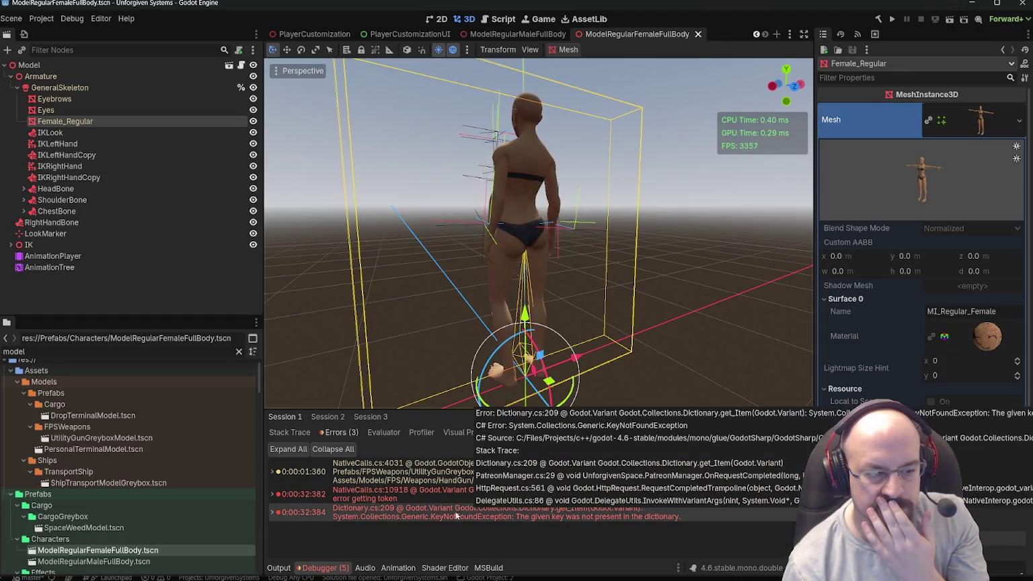
{"action": "left_click", "coordinate": [273, 513]}
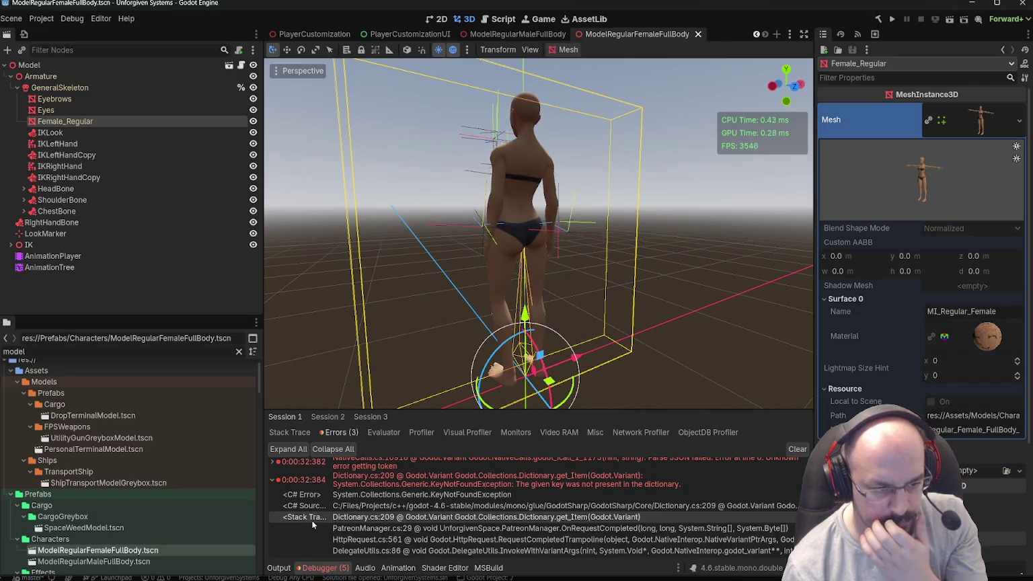
{"action": "scroll", "coordinate": [592, 107], "scroll_direction": "up", "scroll_amount": 3}
{"action": "left_click", "coordinate": [698, 34]}
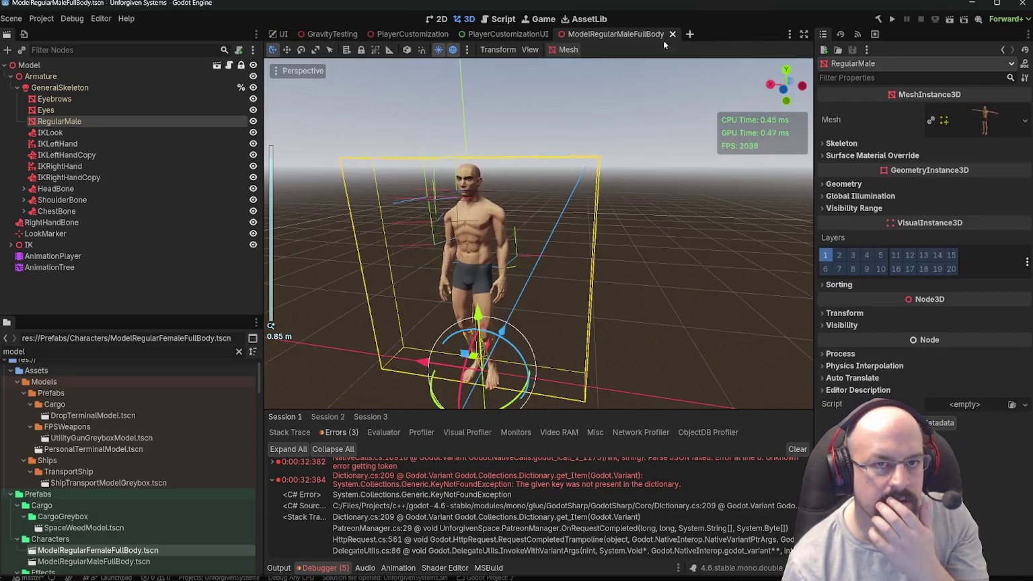
- Close the male full-body model scene, saving it
{"action": "left_click", "coordinate": [674, 34]}
{"action": "left_click", "coordinate": [413, 34]}
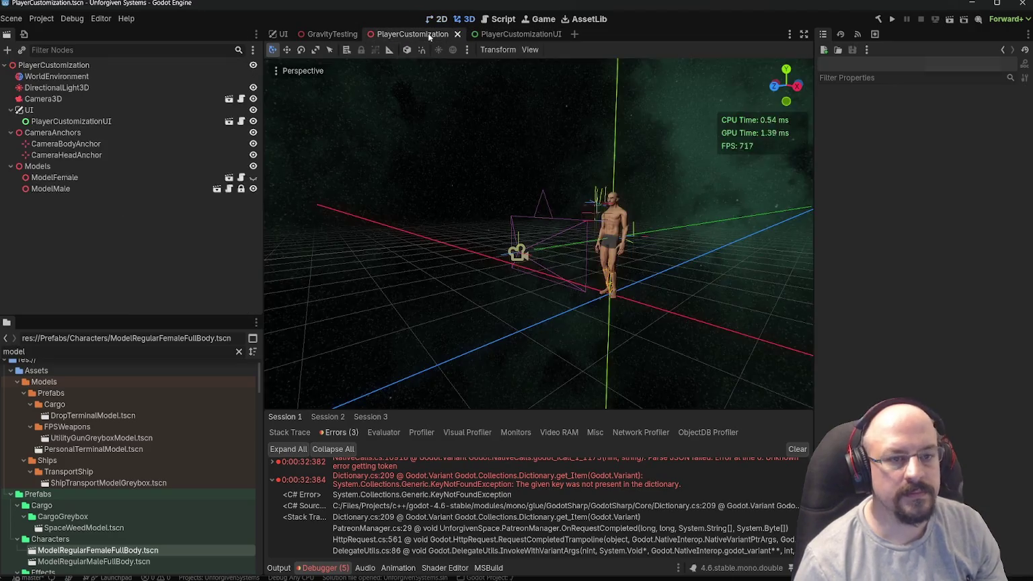
{"action": "key", "text": "ctrl+s"}
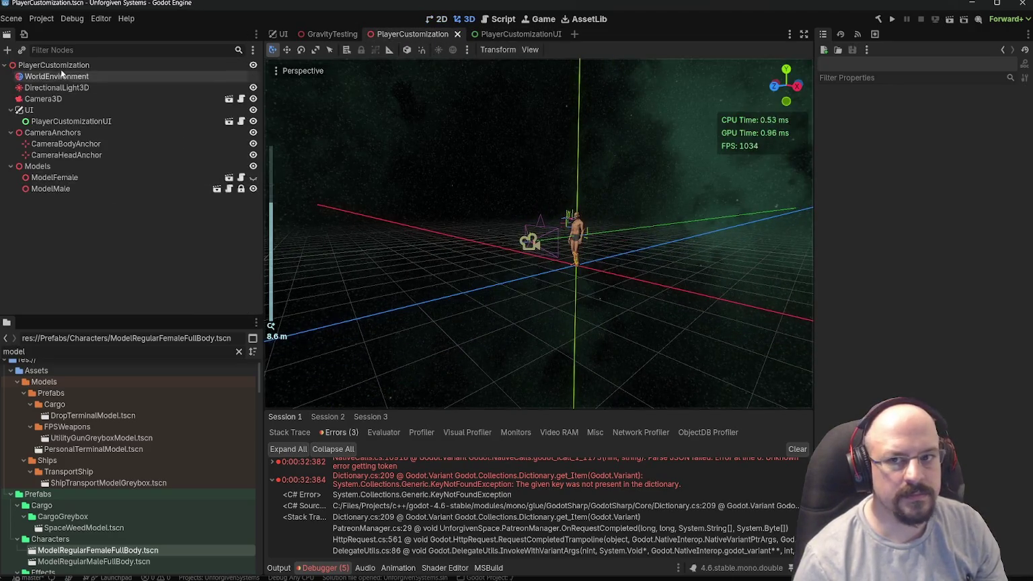
- Inspect the PlayerCustomization root, WorldEnvironment, DirectionalLight3D and Camera3D nodes
{"action": "left_click", "coordinate": [54, 65]}
{"action": "left_click", "coordinate": [57, 76]}
{"action": "scroll", "coordinate": [516, 146], "scroll_direction": "up", "scroll_amount": 5}
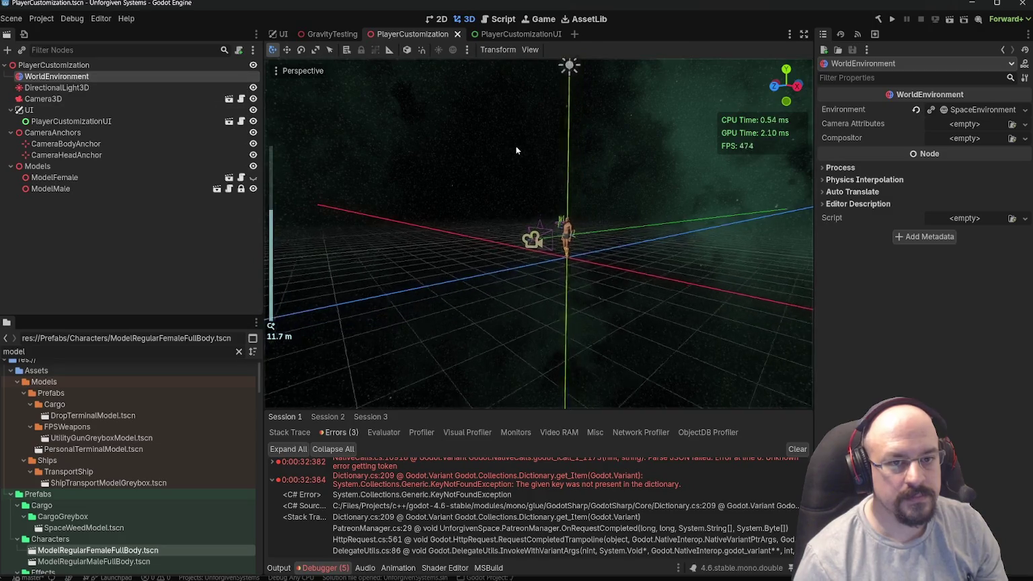
{"action": "scroll", "coordinate": [635, 160], "scroll_direction": "up", "scroll_amount": 5}
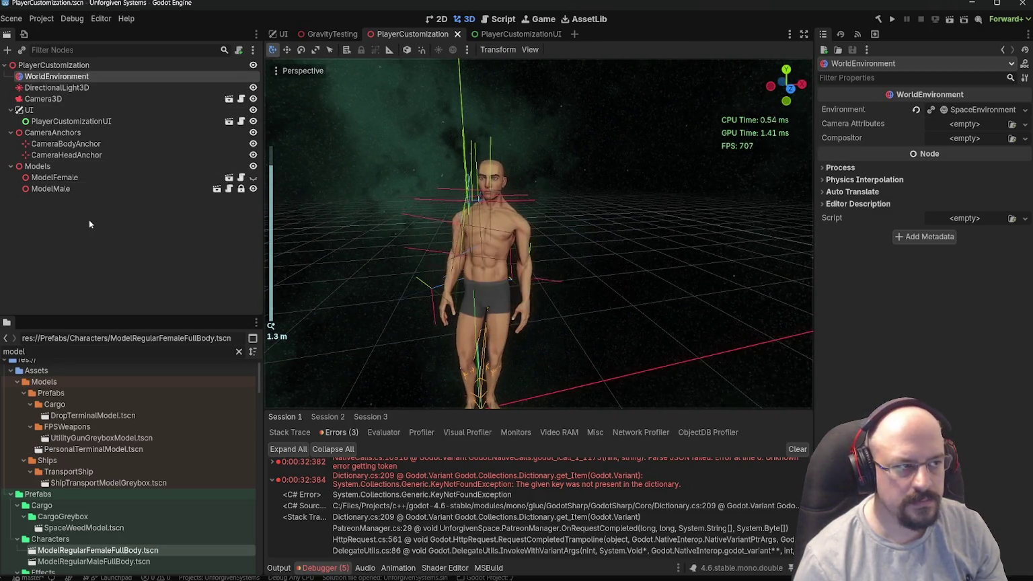
{"action": "left_click", "coordinate": [88, 219]}
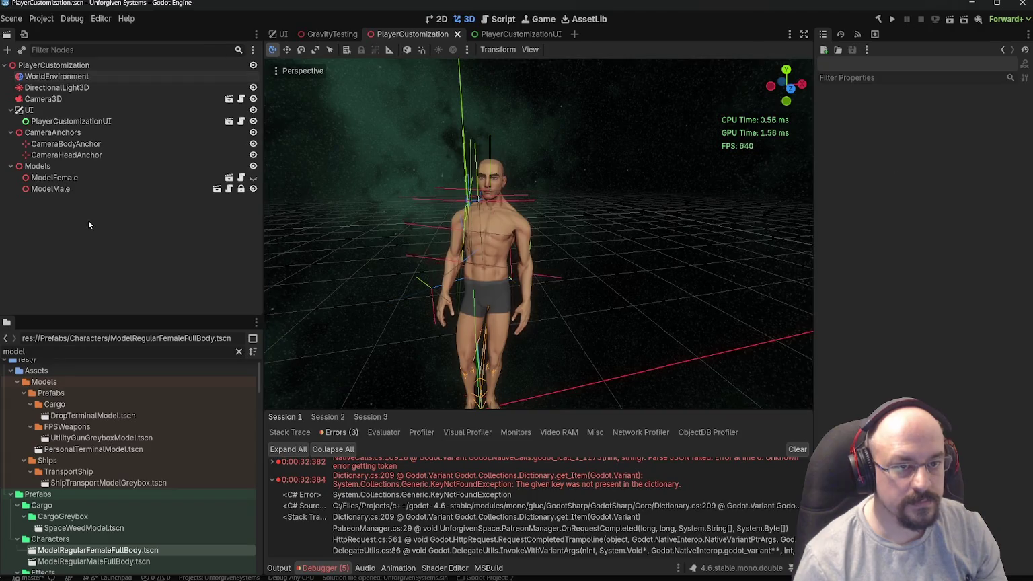
{"action": "scroll", "coordinate": [541, 190], "scroll_direction": "down", "scroll_amount": 5}
{"action": "mouse_move", "coordinate": [541, 190]}
{"action": "left_mouse_down"}
{"action": "mouse_move", "coordinate": [368, 159]}
{"action": "mouse_move", "coordinate": [531, 168]}
{"action": "left_mouse_up"}
{"action": "left_click", "coordinate": [57, 88]}
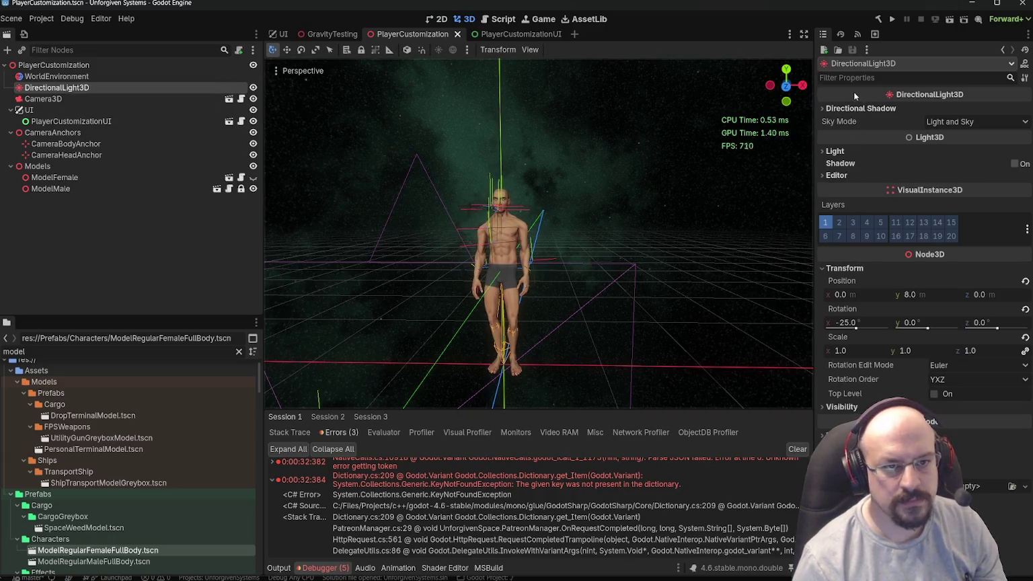
{"action": "left_click", "coordinate": [59, 98]}
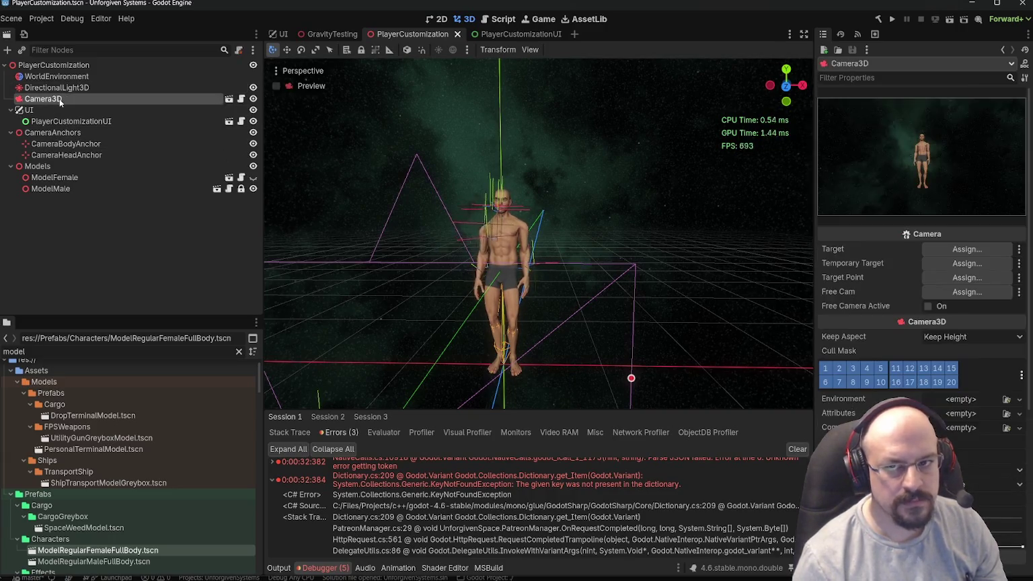
{"action": "left_click", "coordinate": [442, 139]}
{"action": "left_click", "coordinate": [57, 64]}
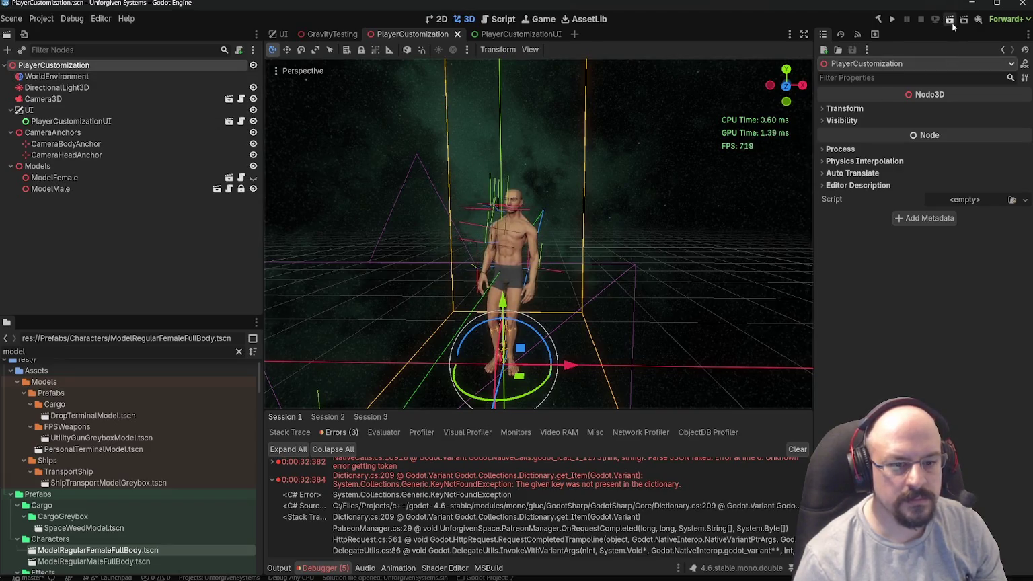
- Run the scene, toggle Body Type between Female and Male, and try several skin tones
{"action": "key", "text": "F5"}
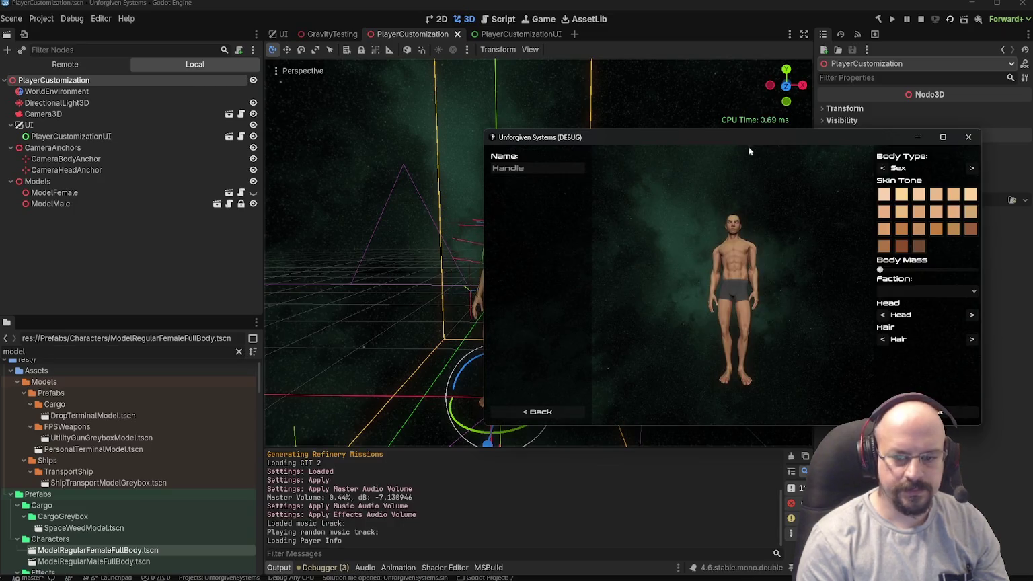
{"action": "left_click", "coordinate": [970, 168]}
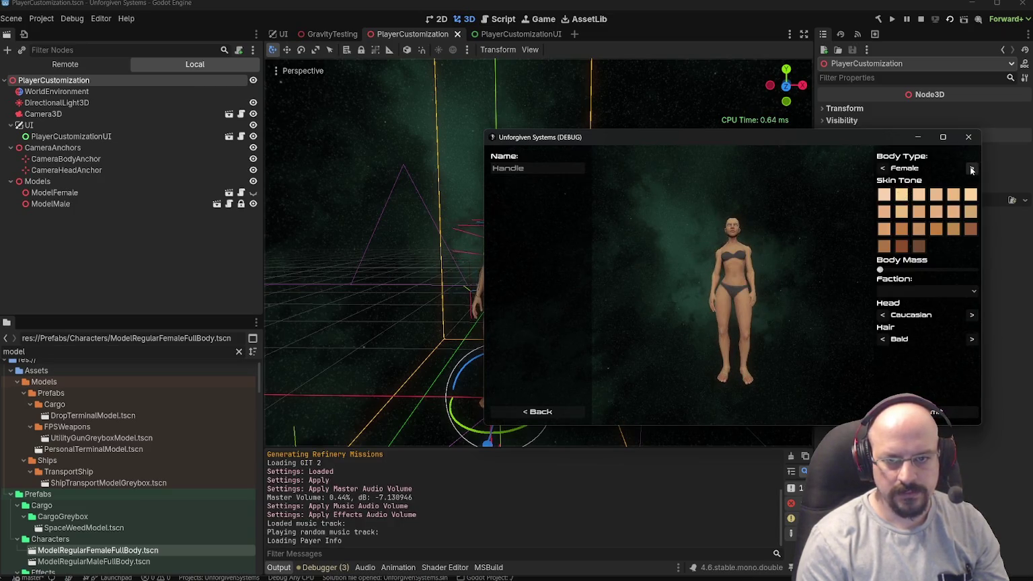
{"action": "left_click", "coordinate": [970, 168]}
{"action": "left_click", "coordinate": [921, 214]}
{"action": "left_click", "coordinate": [936, 228]}
{"action": "left_click", "coordinate": [970, 228]}
{"action": "left_click", "coordinate": [970, 168]}
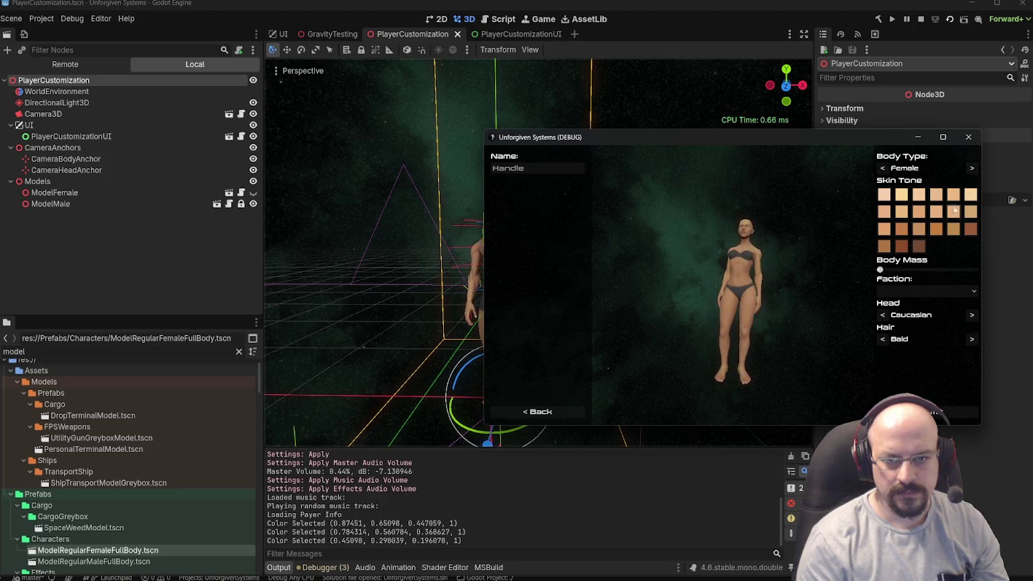
{"action": "left_click", "coordinate": [951, 217]}
{"action": "left_click", "coordinate": [973, 231]}
{"action": "left_click", "coordinate": [885, 197]}
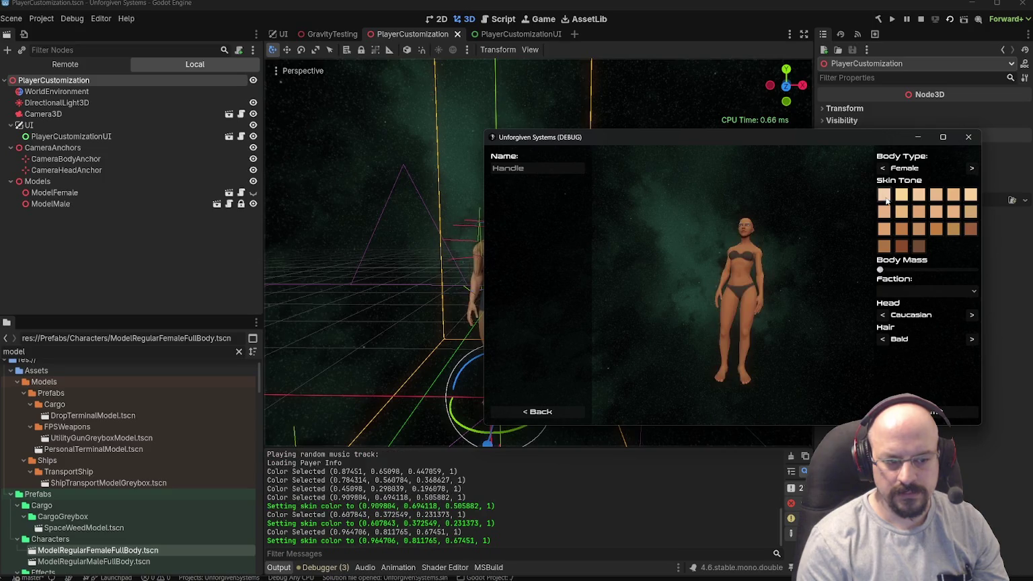
- Give the male a light skin tone and the female darker tones, then close the game
{"action": "left_click", "coordinate": [971, 168]}
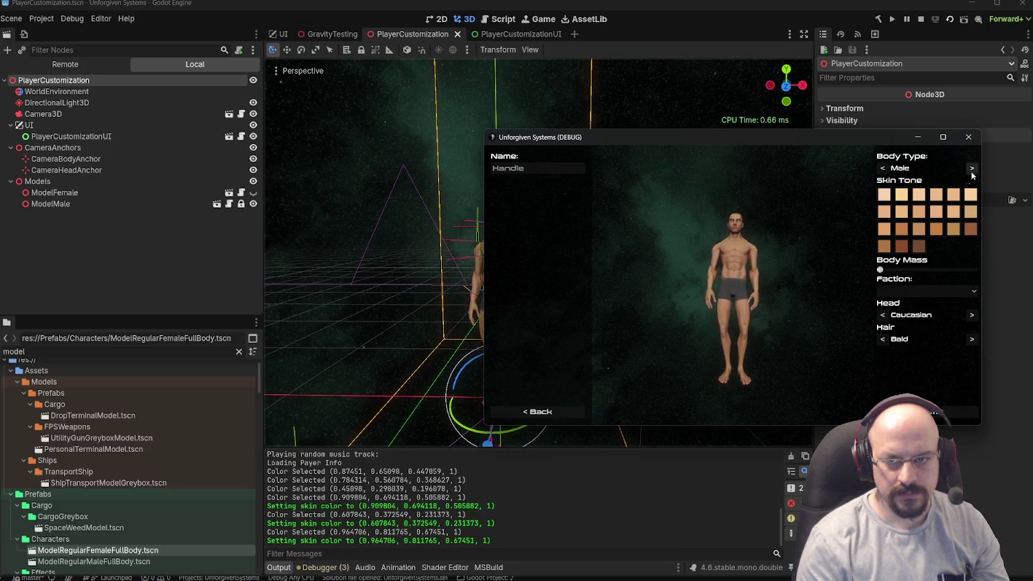
{"action": "triple_click", "coordinate": [898, 214]}
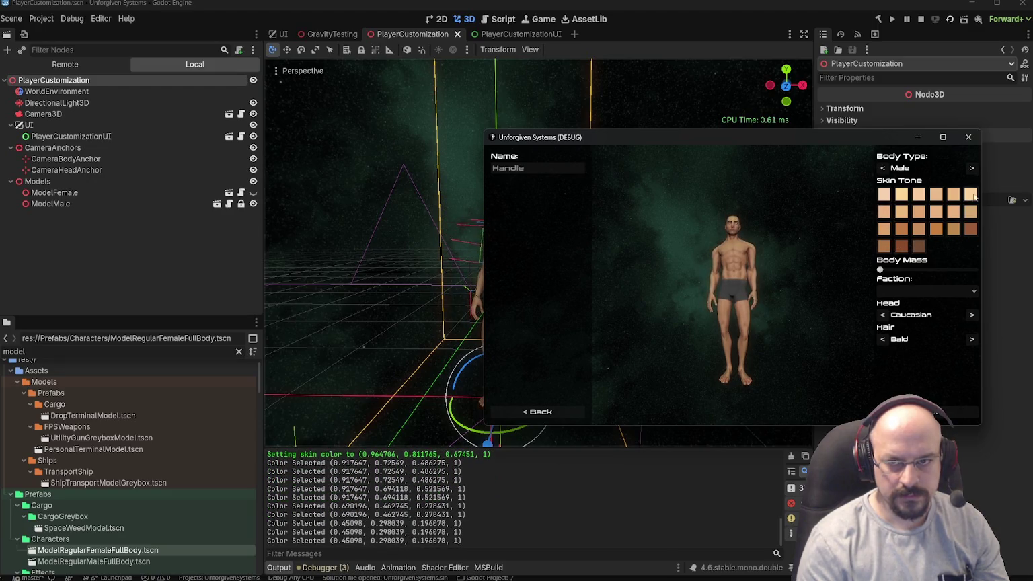
{"action": "left_click", "coordinate": [971, 168]}
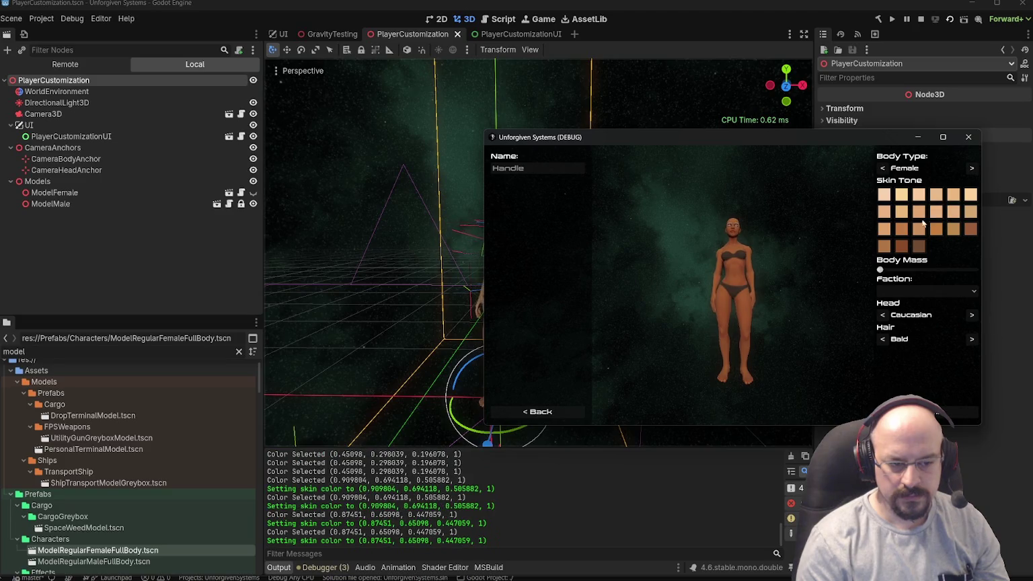
{"action": "left_click", "coordinate": [899, 228]}
{"action": "left_click", "coordinate": [898, 228]}
{"action": "left_click", "coordinate": [920, 26]}
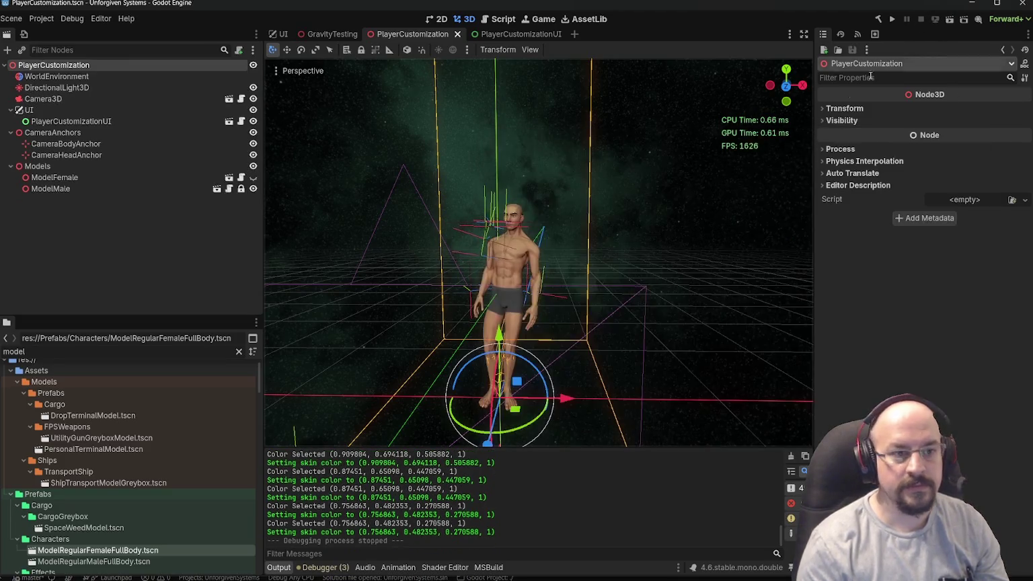
{"action": "key", "text": "alt+Tab"}
- Read the documentation for GetActiveMaterial on line 182 of SetSkinColor, then return to Godot
{"action": "scroll", "coordinate": [367, 280], "scroll_direction": "up", "scroll_amount": 1}
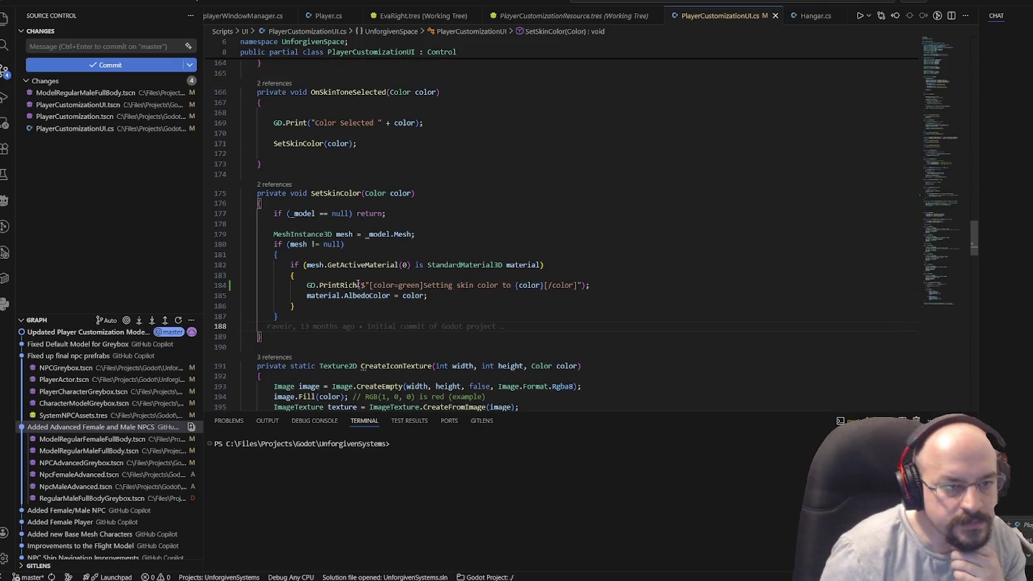
{"action": "double_click", "coordinate": [353, 266]}
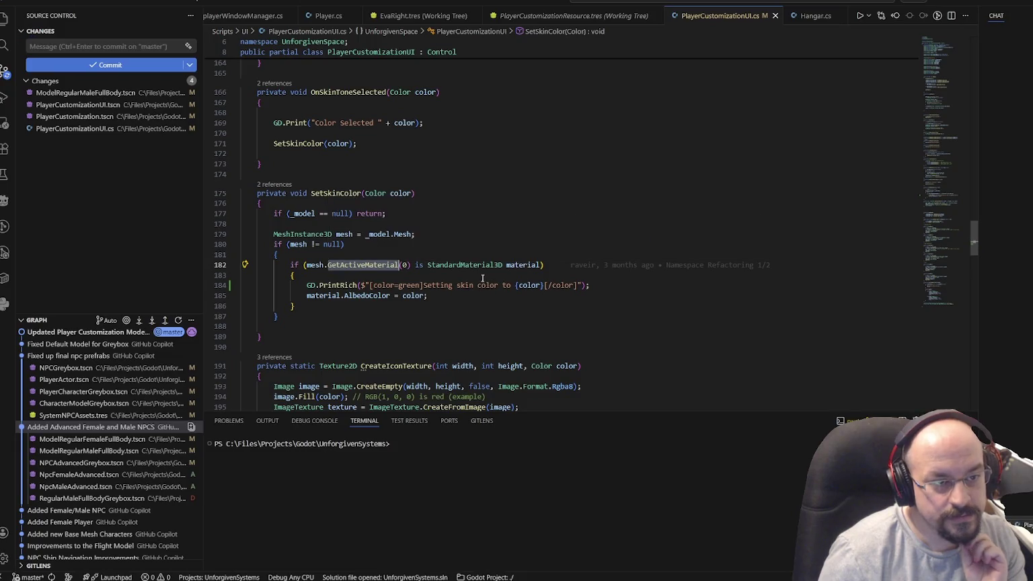
{"action": "mouse_move", "coordinate": [377, 264]}
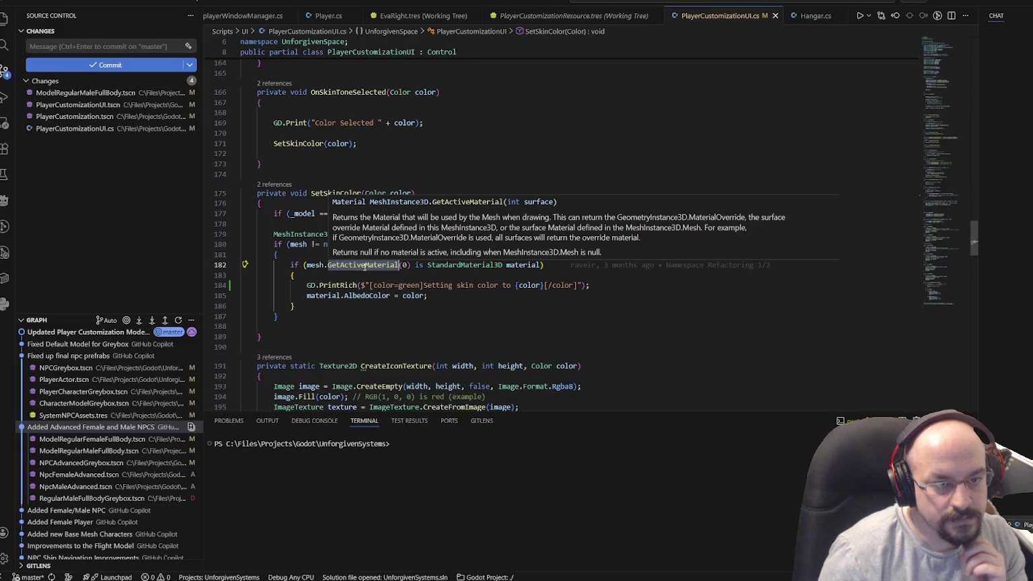
{"action": "left_click", "coordinate": [436, 265]}
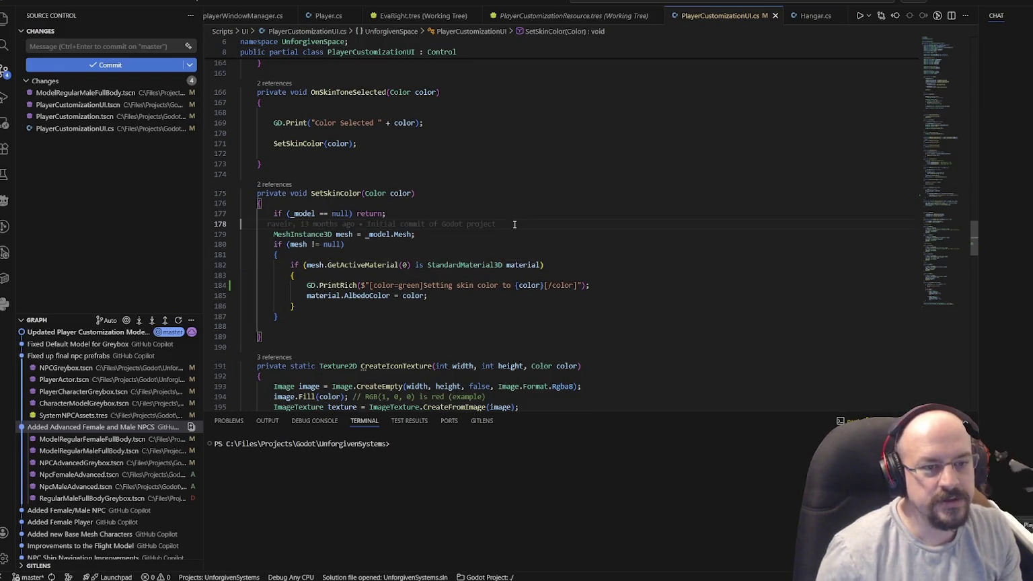
{"action": "key", "text": "alt+Tab"}
{"action": "left_click", "coordinate": [206, 266]}
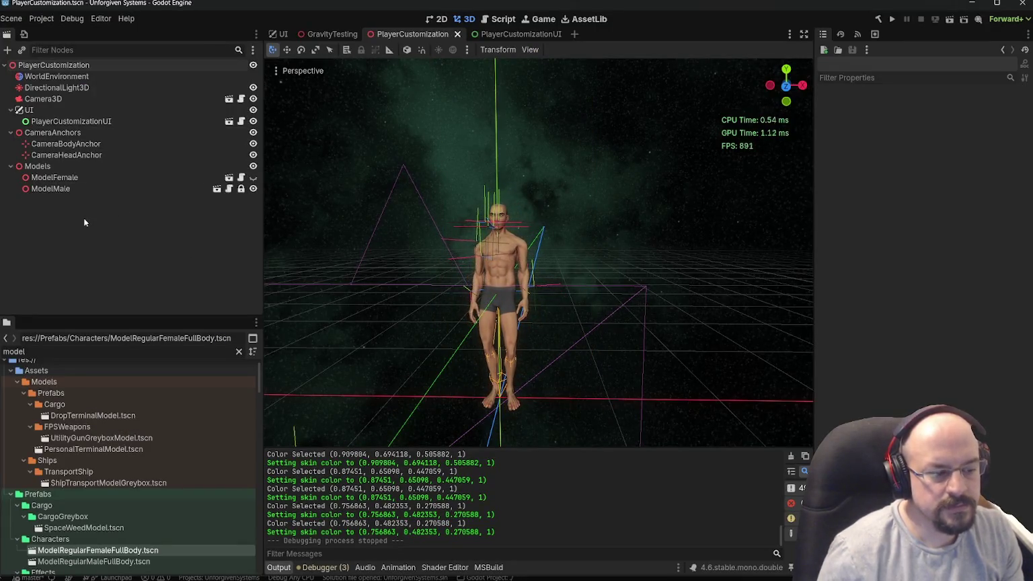
- Unlock the ModelMale node, save PlayerCustomization, and run the customization scene again
{"action": "scroll", "coordinate": [125, 430], "scroll_direction": "down", "scroll_amount": 10}
{"action": "left_click", "coordinate": [66, 352]}
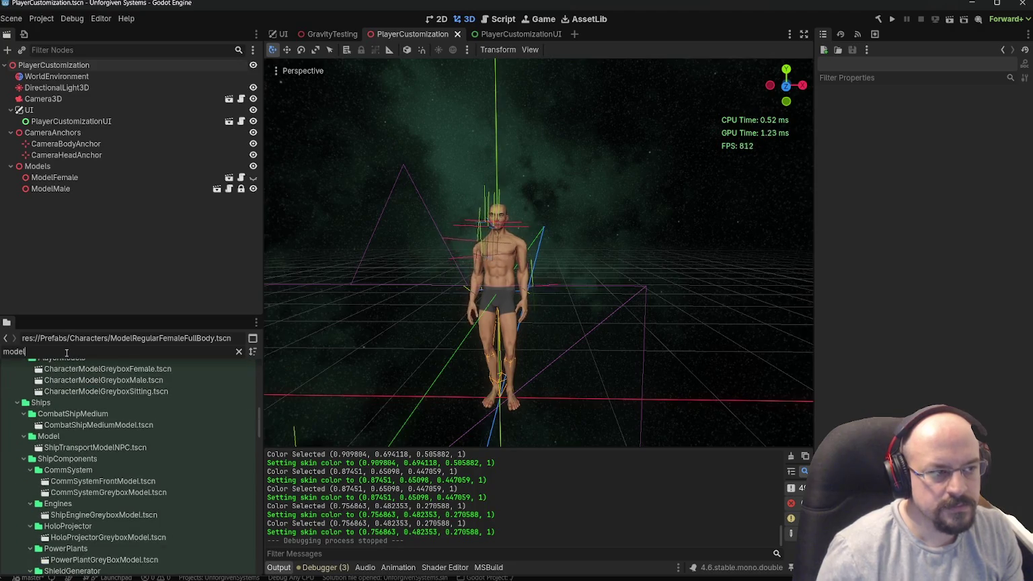
{"action": "left_click", "coordinate": [80, 189]}
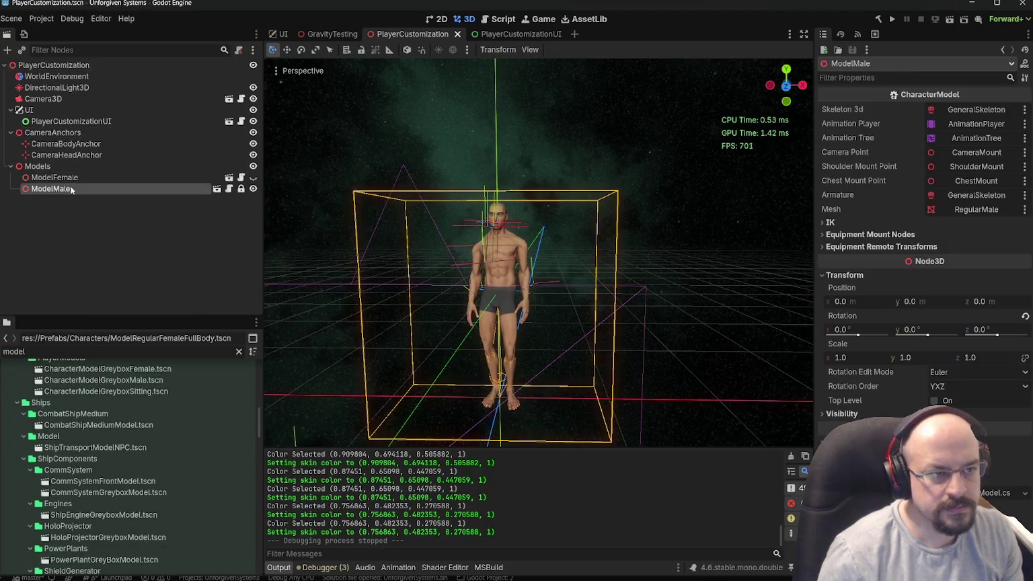
{"action": "left_click", "coordinate": [238, 192]}
{"action": "key", "text": "ctrl+s"}
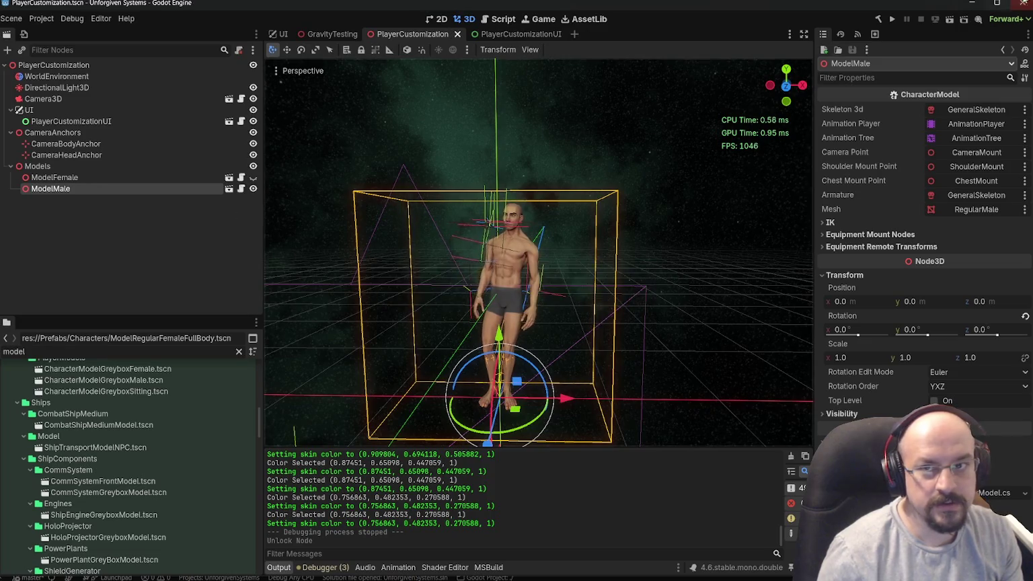
{"action": "left_click", "coordinate": [949, 19]}
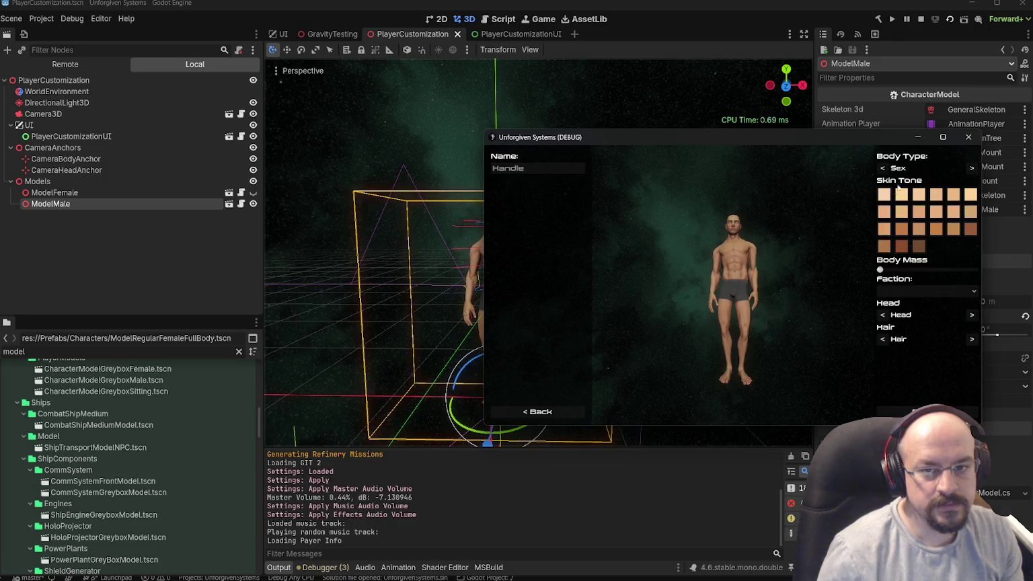
- Try several skin tones, switching the body type to Female and back to Male
{"action": "left_click", "coordinate": [918, 210]}
{"action": "left_click", "coordinate": [901, 229]}
{"action": "left_click", "coordinate": [901, 246]}
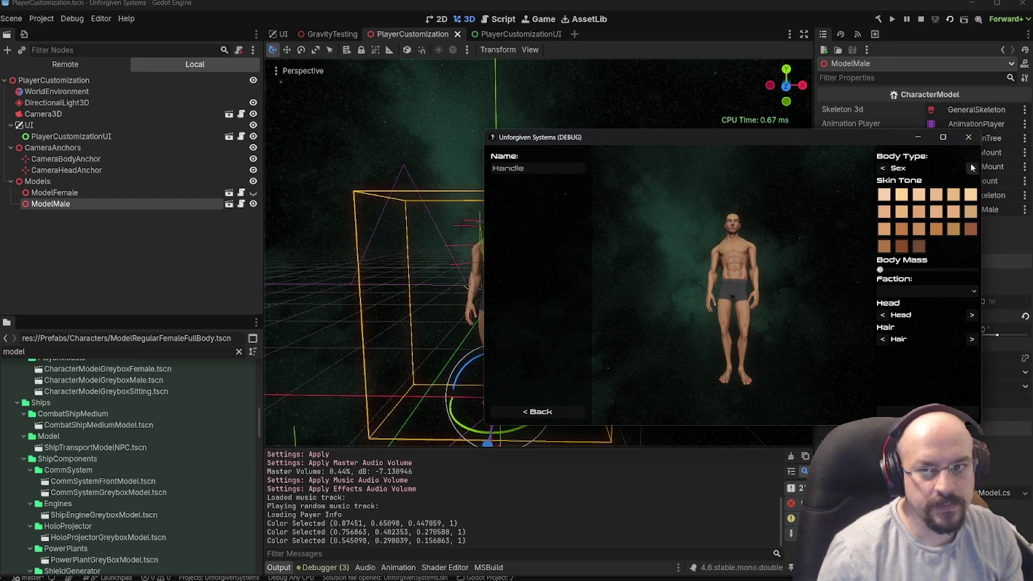
{"action": "left_click", "coordinate": [969, 169]}
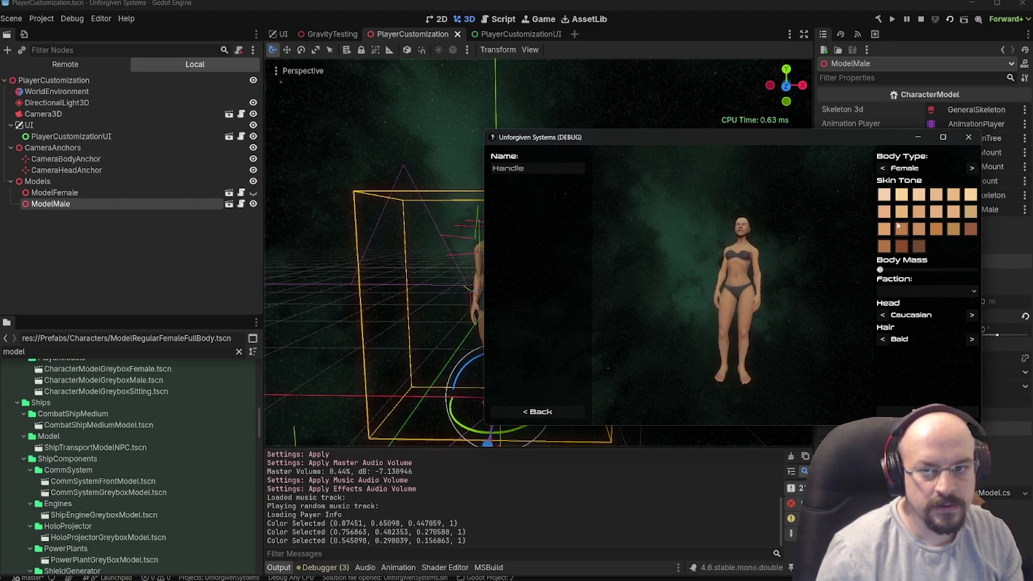
{"action": "left_click", "coordinate": [899, 245]}
{"action": "left_click", "coordinate": [898, 245]}
{"action": "left_click", "coordinate": [970, 168]}
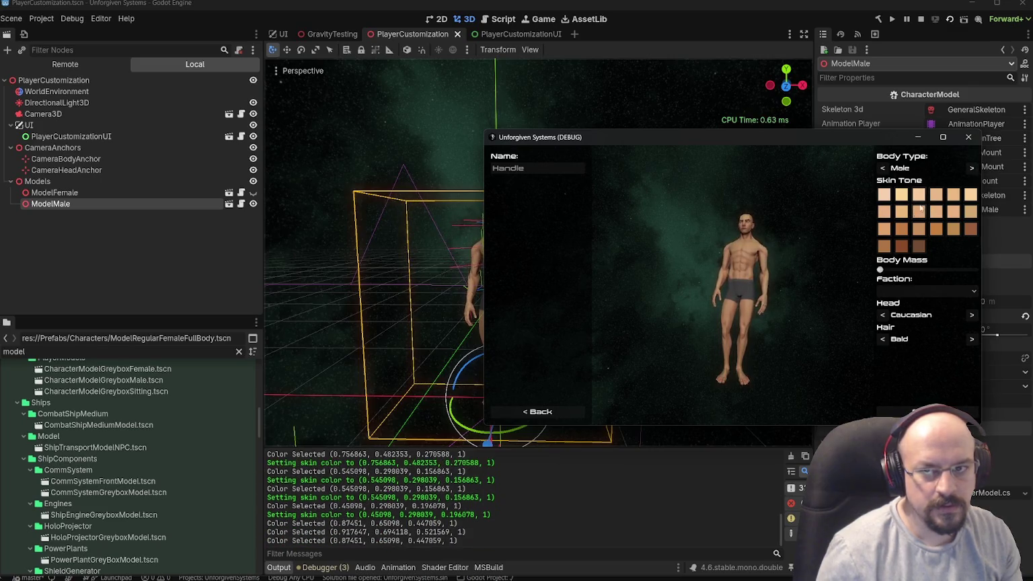
- Close the game and place the cursor after line 186's closing brace in VS Code
{"action": "left_click", "coordinate": [968, 136]}
{"action": "key", "text": "alt+Tab"}
{"action": "left_click", "coordinate": [339, 306]}
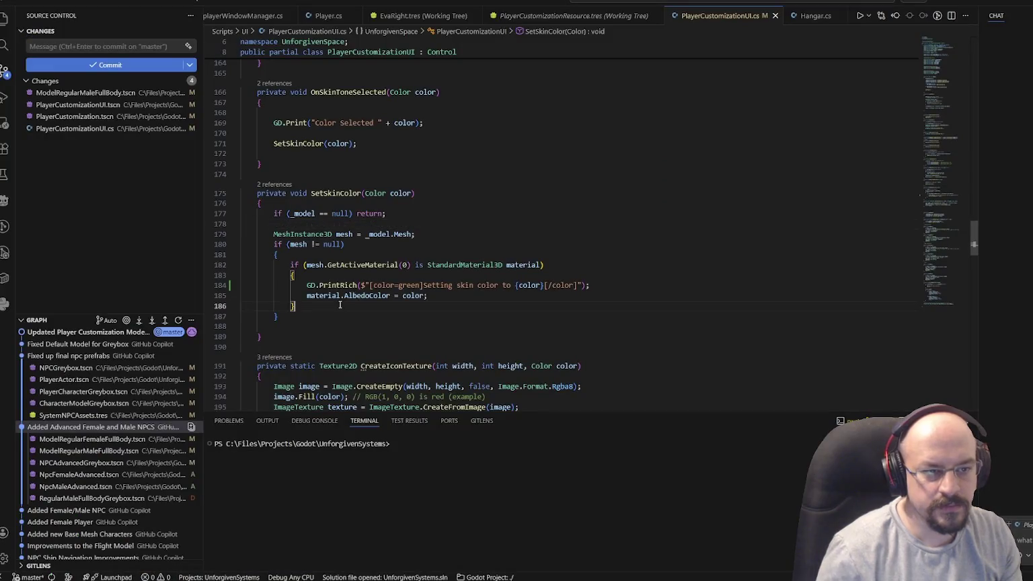
- Add an else branch with GD.PrintErr for a missing StandardMaterial3D, then format the document
{"action": "type", "text": "Elevator"}
{"action": "key", "text": "BackSpace"}
{"action": "key", "text": "BackSpace"}
{"action": "key", "text": "BackSpace"}
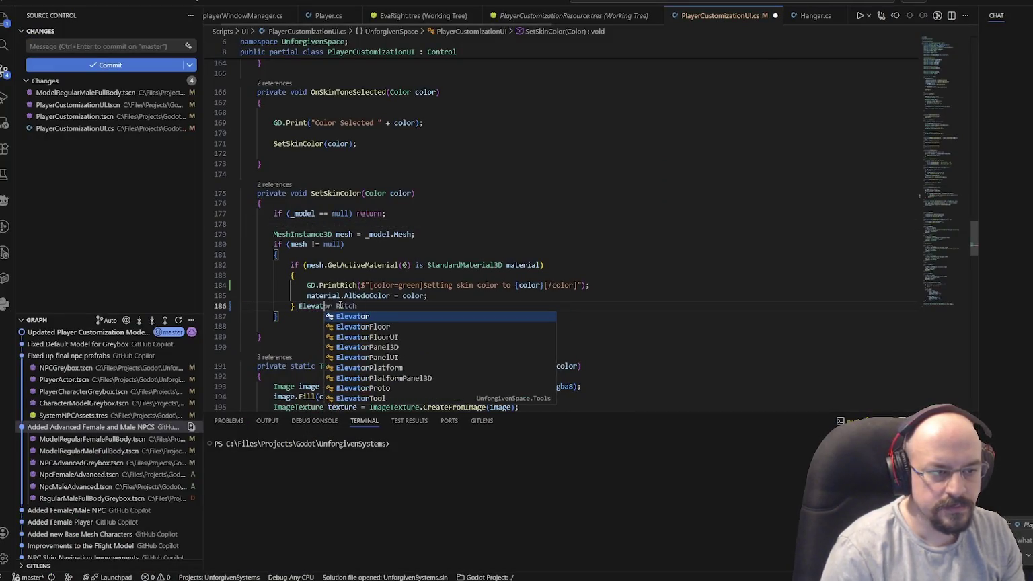
{"action": "type", "text": "les"}
{"action": "key", "text": "BackSpace"}
{"action": "key", "text": "BackSpace"}
{"action": "key", "text": "BackSpace"}
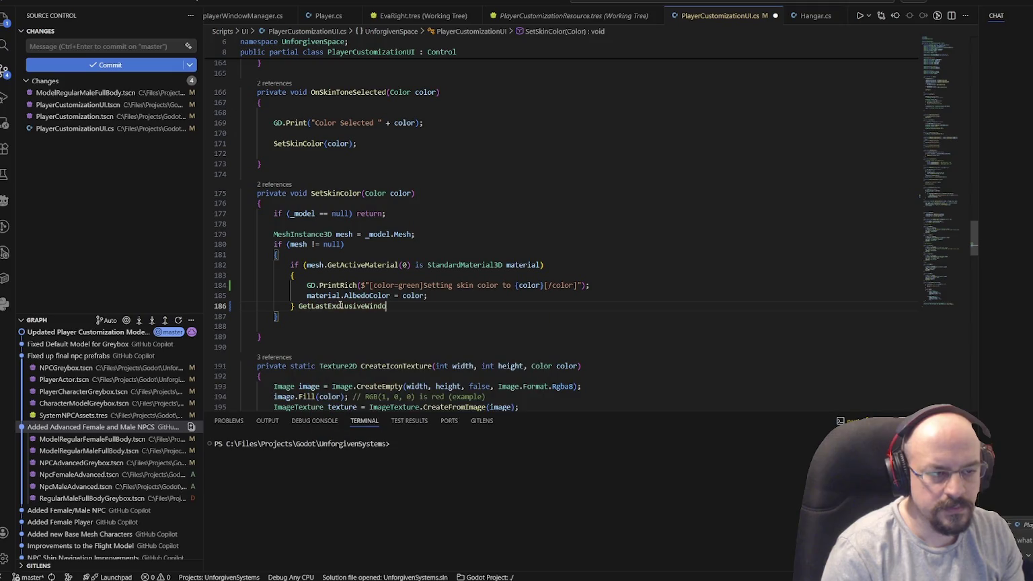
{"action": "type", "text": "GetLast"}
{"action": "key", "text": "BackSpace"}
{"action": "type", "text": "el"}
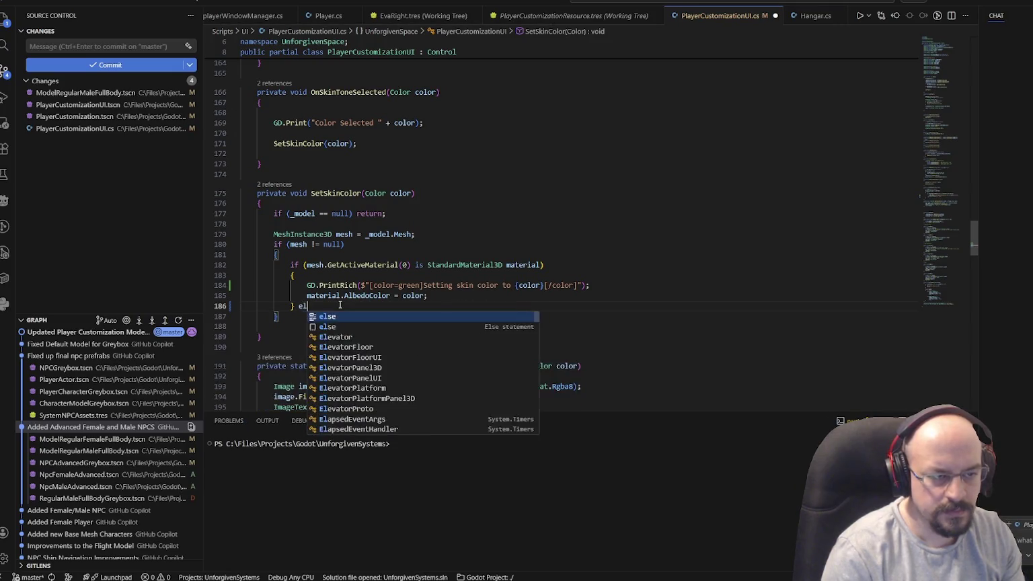
{"action": "type", "text": "se {"}
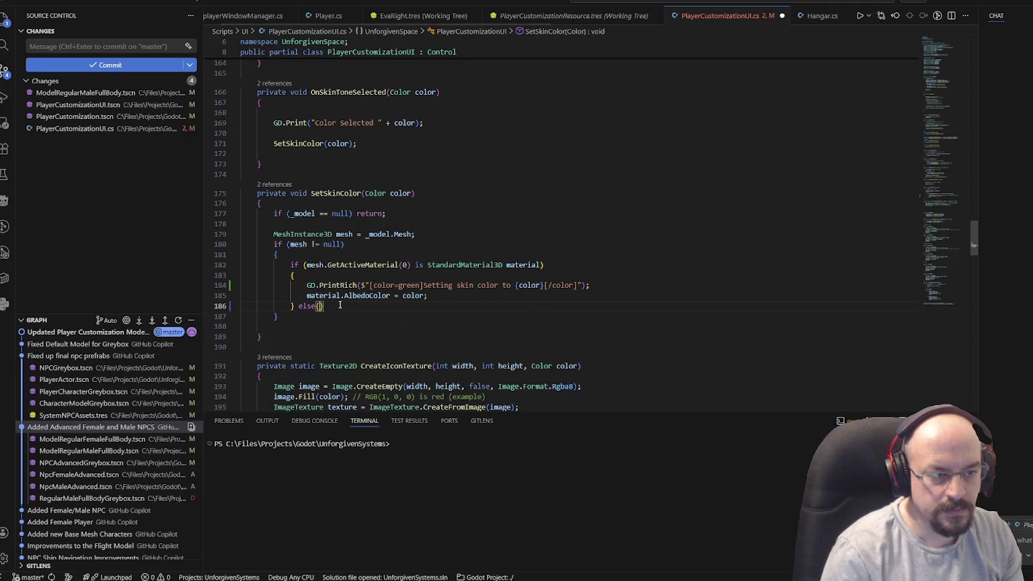
{"action": "key", "text": "Tab"}
{"action": "key", "text": "Return"}
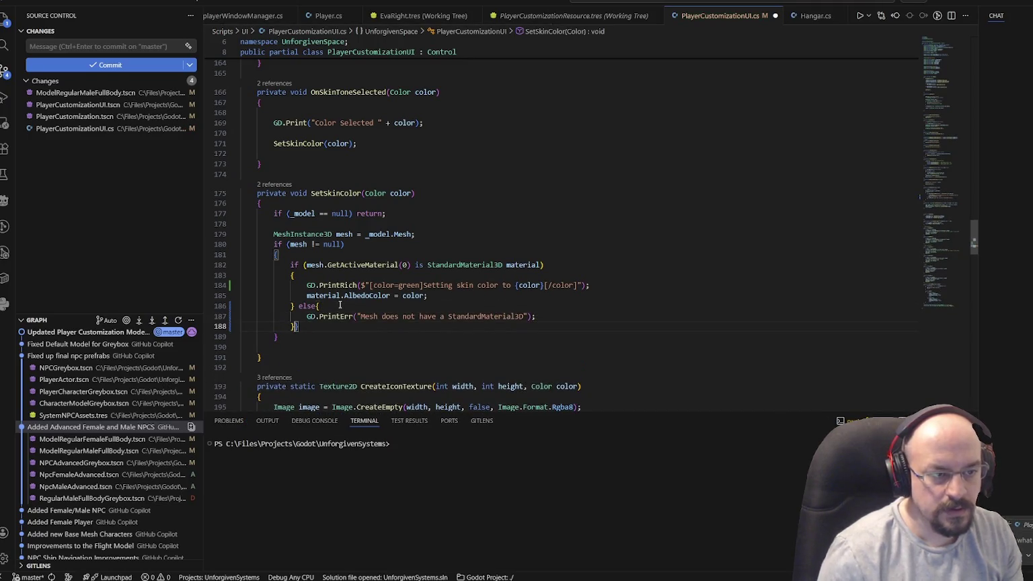
{"action": "key", "text": "shift+alt+f"}
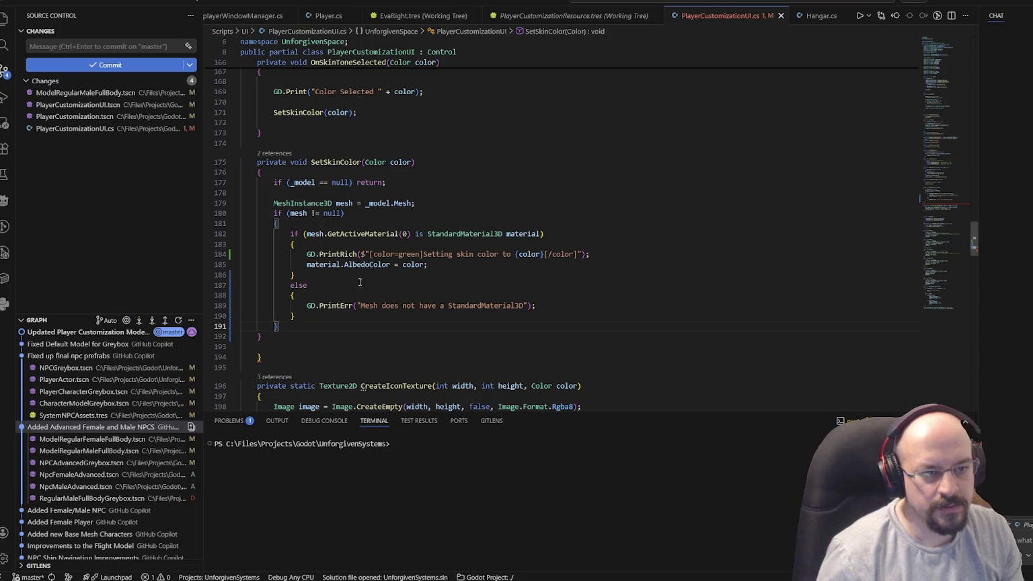
{"action": "key", "text": "alt+Tab"}
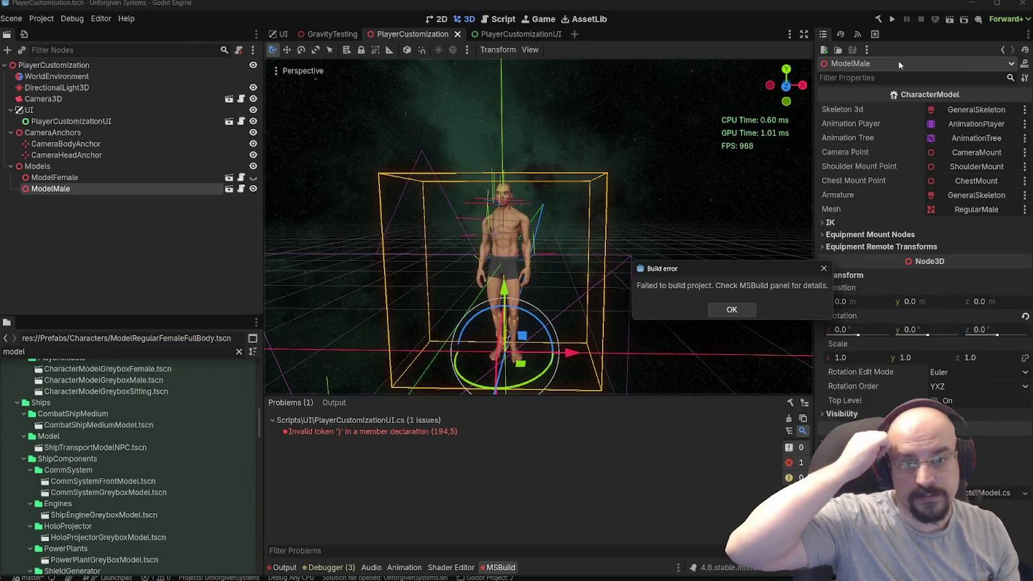
- Delete the stray closing brace on line 194 causing the invalid token error, then save the scene
{"action": "left_click", "coordinate": [731, 309]}
{"action": "double_click", "coordinate": [379, 434]}
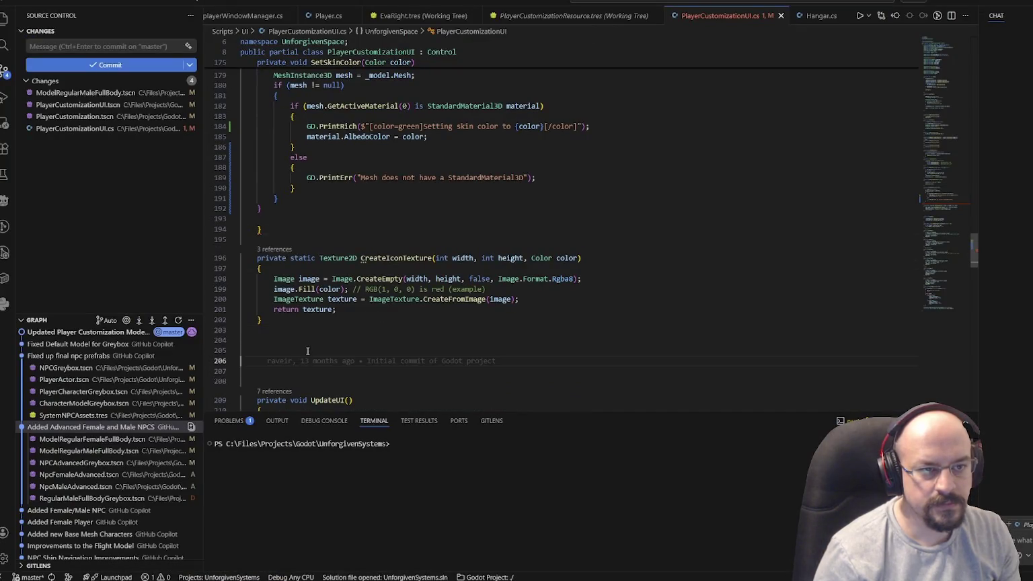
{"action": "scroll", "coordinate": [300, 293], "scroll_direction": "up", "scroll_amount": 1}
{"action": "key", "text": "Delete"}
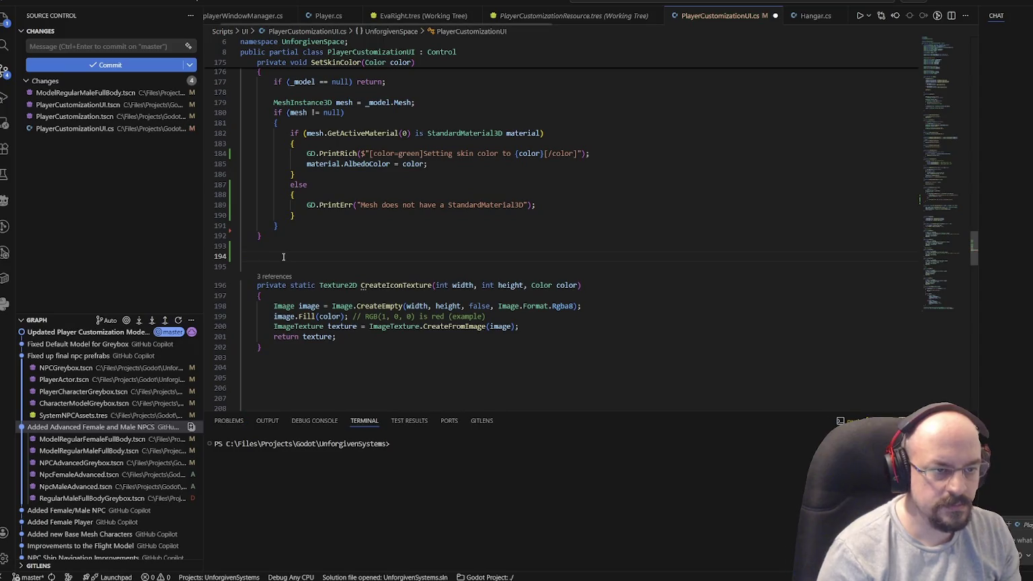
{"action": "key", "text": "alt+Tab"}
{"action": "key", "text": "ctrl+s"}
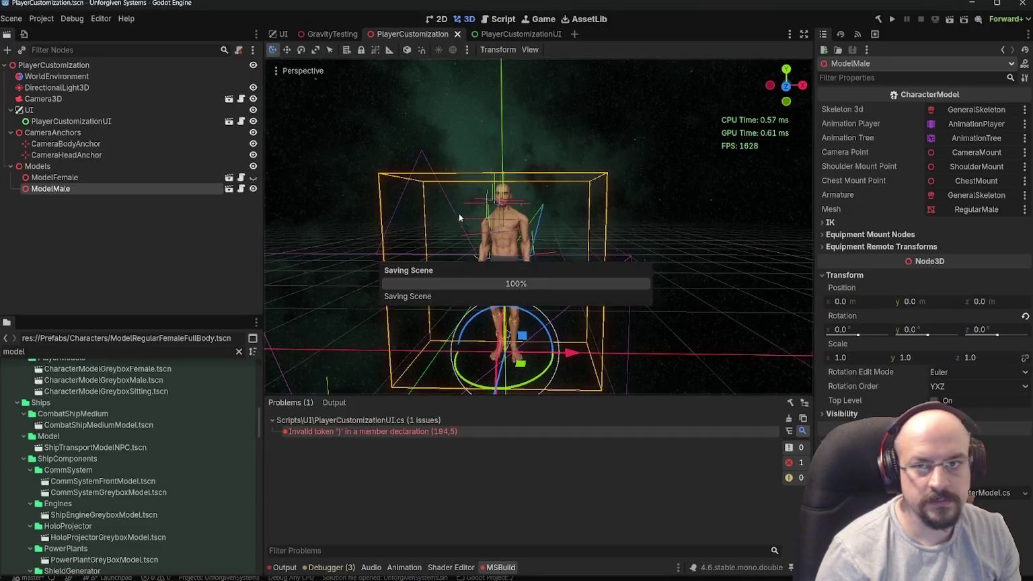
- Build and run the scene, trying six different skin tones on the male model
{"action": "left_click", "coordinate": [944, 25]}
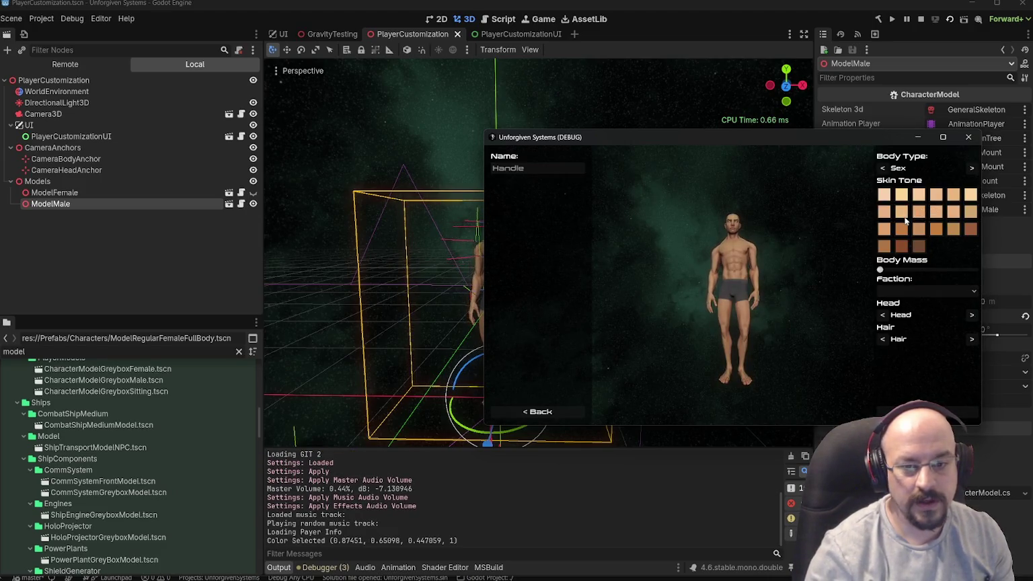
{"action": "left_click", "coordinate": [901, 211]}
{"action": "left_click", "coordinate": [918, 228]}
{"action": "left_click", "coordinate": [901, 246]}
{"action": "left_click", "coordinate": [936, 229]}
{"action": "left_click", "coordinate": [901, 194]}
{"action": "left_click", "coordinate": [941, 195]}
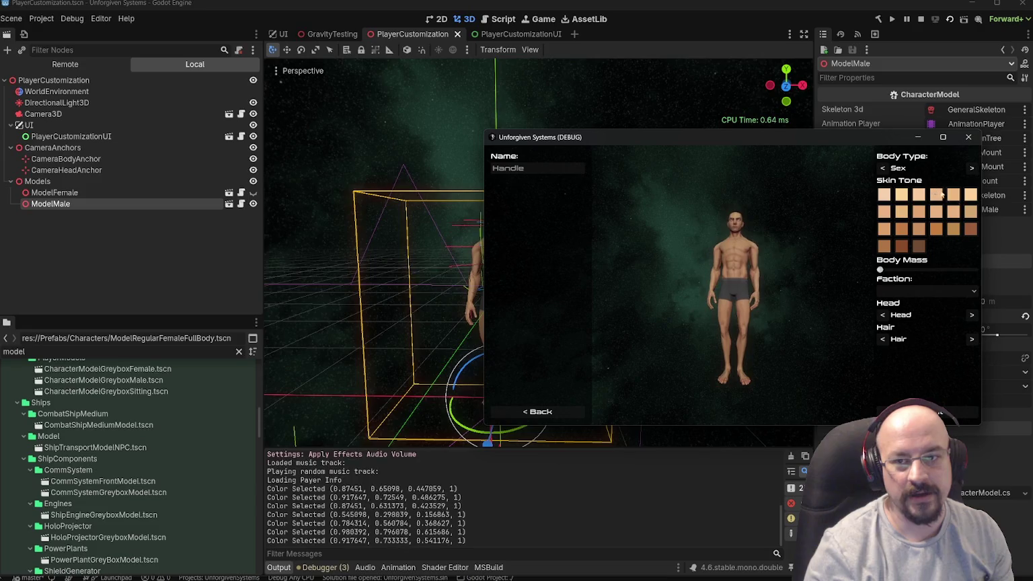
- Switch to Female, try several skin tones, switch back to Male, and stop the game
{"action": "left_click", "coordinate": [918, 194]}
{"action": "left_click", "coordinate": [935, 229]}
{"action": "left_click", "coordinate": [901, 211]}
{"action": "left_click", "coordinate": [918, 194]}
{"action": "left_click", "coordinate": [918, 211]}
{"action": "left_click", "coordinate": [914, 226]}
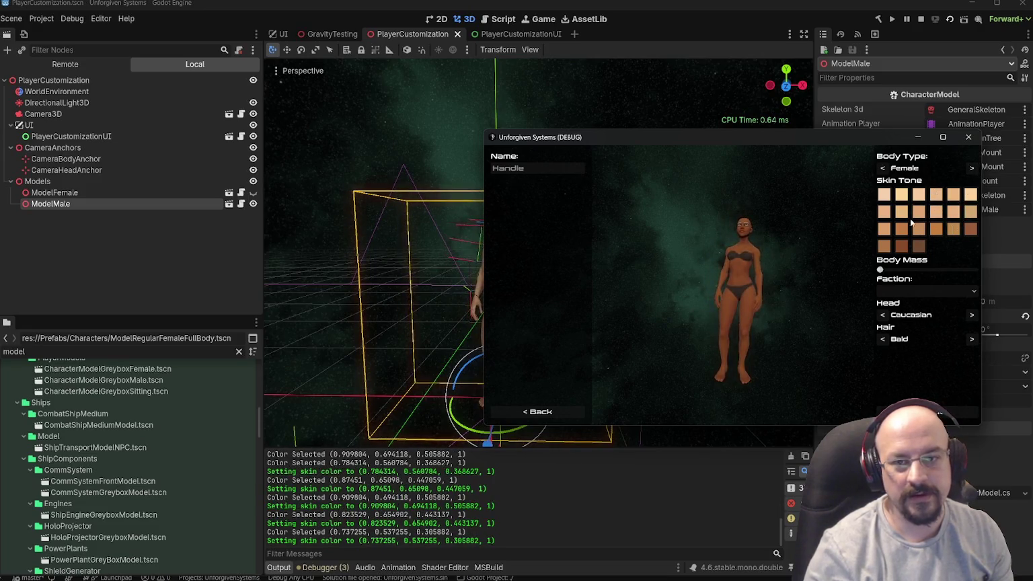
{"action": "left_click", "coordinate": [953, 211]}
{"action": "left_click", "coordinate": [970, 167]}
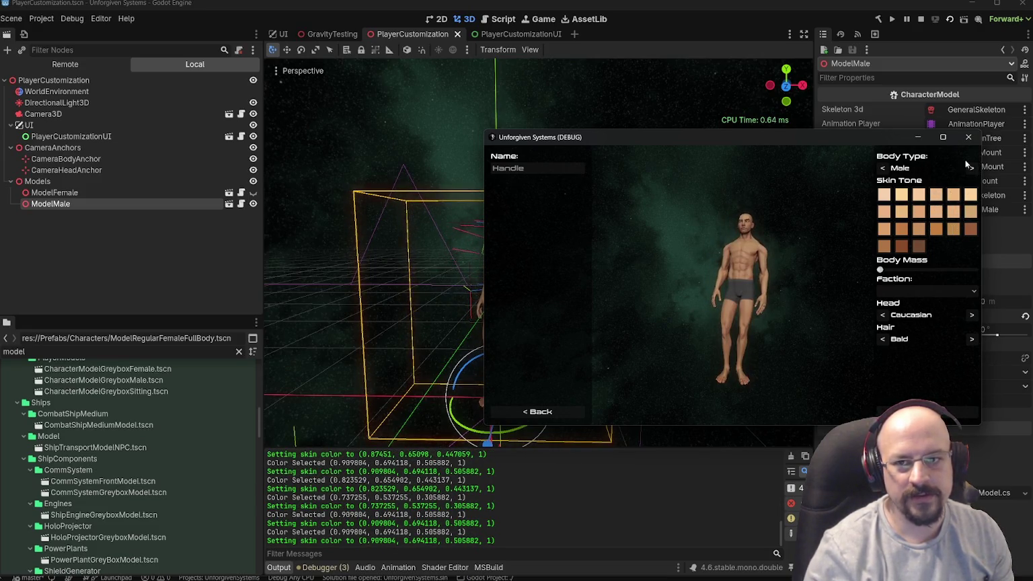
{"action": "left_click", "coordinate": [968, 136]}
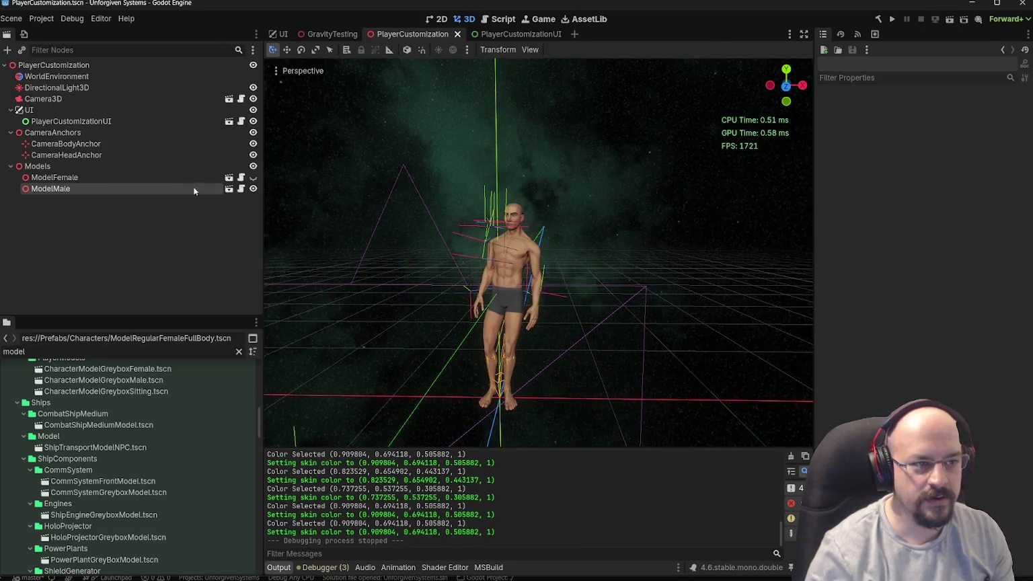
- Open ModelRegularMaleFullBody, select RegularMale, and check which skeleton its mesh is bound to
{"action": "left_click", "coordinate": [230, 189]}
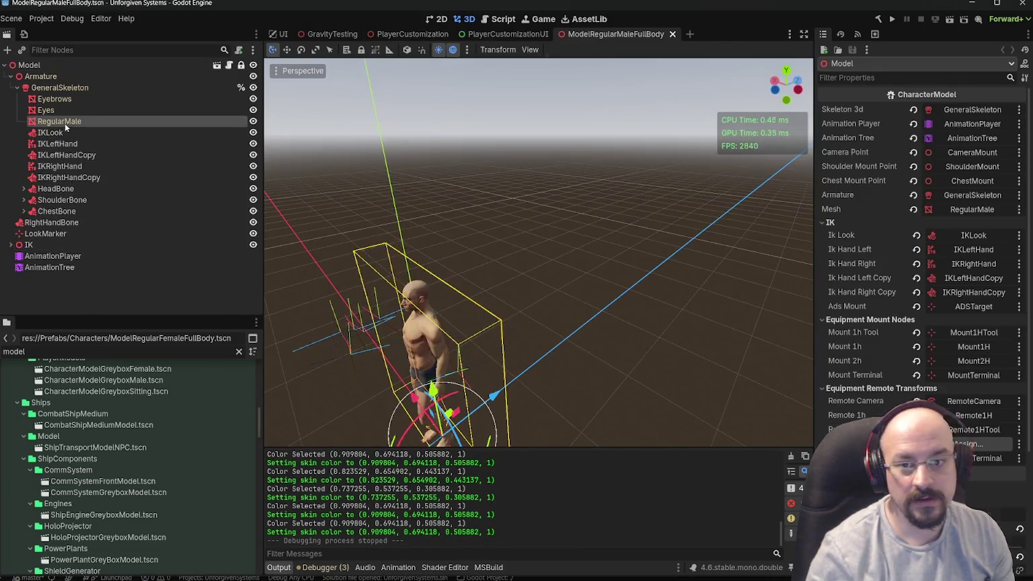
{"action": "left_click", "coordinate": [65, 125]}
{"action": "left_click", "coordinate": [868, 155]}
{"action": "left_click", "coordinate": [851, 144]}
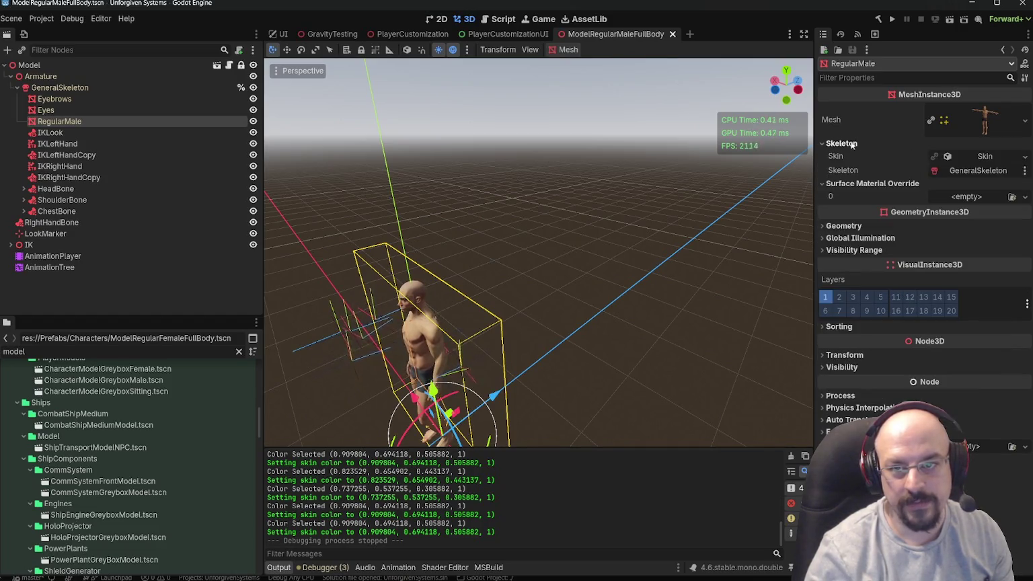
{"action": "left_click", "coordinate": [977, 172]}
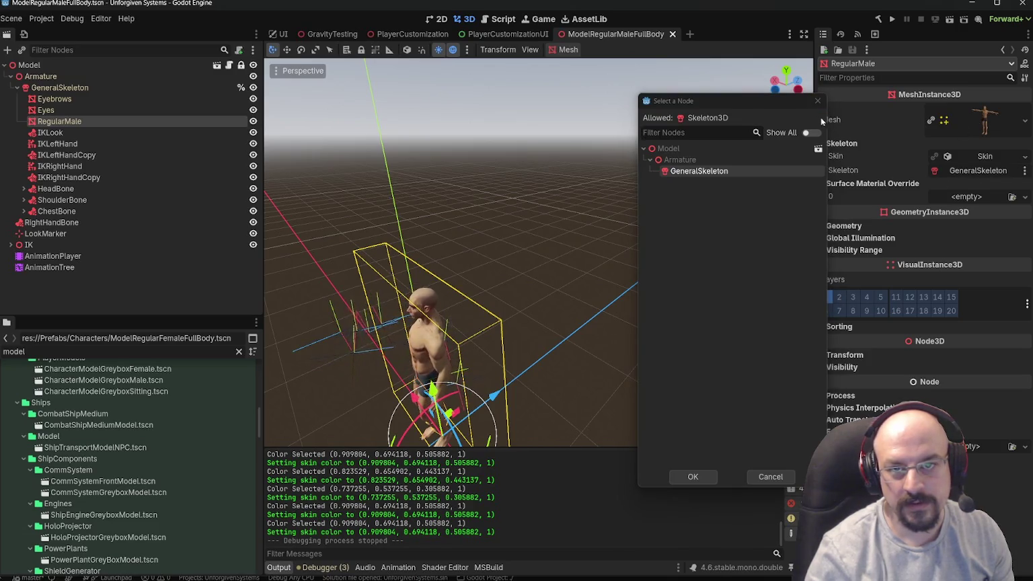
{"action": "key", "text": "Escape"}
- Expand the mesh resource to reveal Surface 0 and its MI_Regular_Male material
{"action": "left_click", "coordinate": [979, 124]}
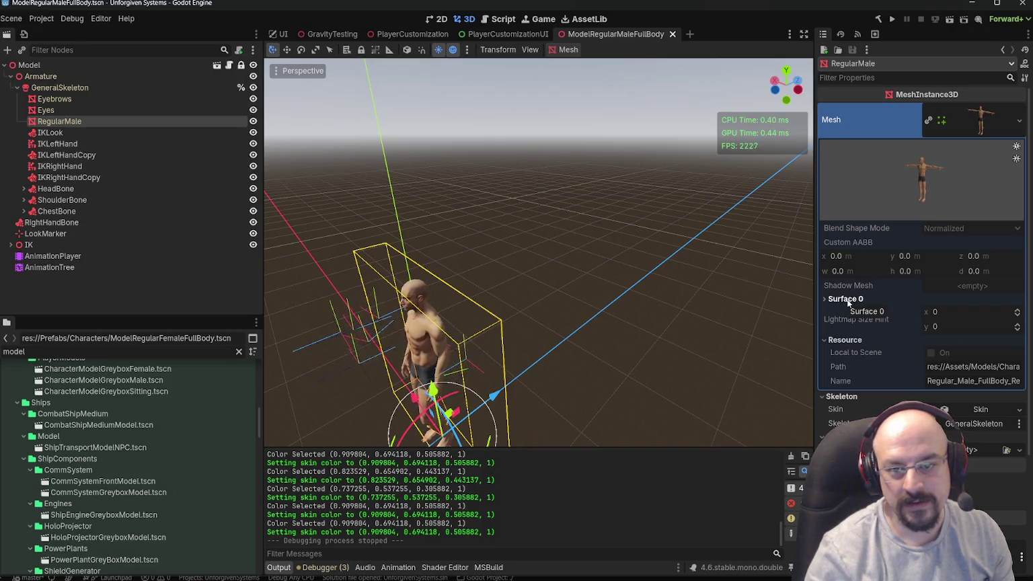
{"action": "scroll", "coordinate": [847, 302], "scroll_direction": "down", "scroll_amount": 3}
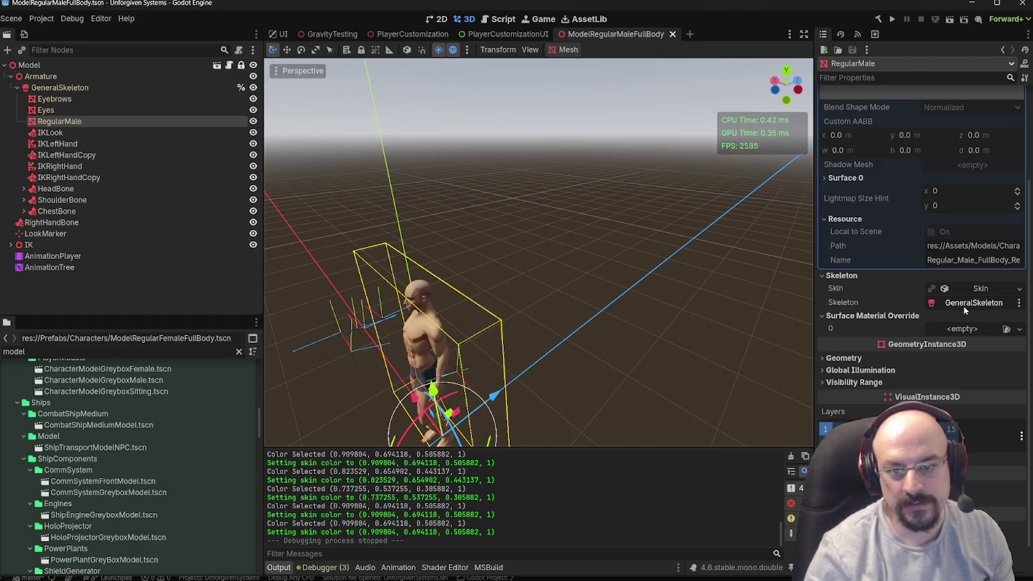
{"action": "scroll", "coordinate": [931, 319], "scroll_direction": "up", "scroll_amount": 3}
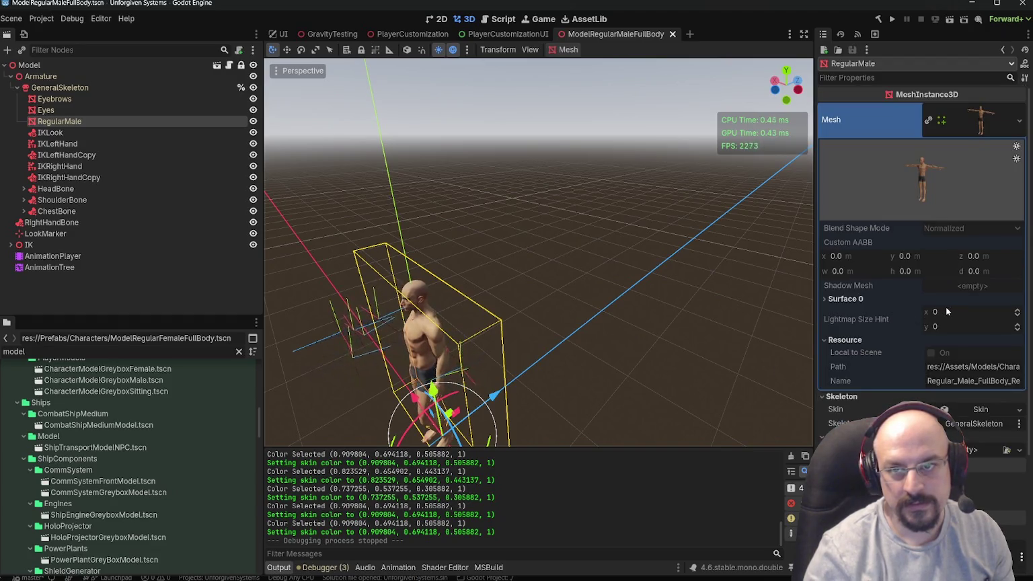
{"action": "left_click", "coordinate": [980, 121]}
{"action": "left_click", "coordinate": [980, 121]}
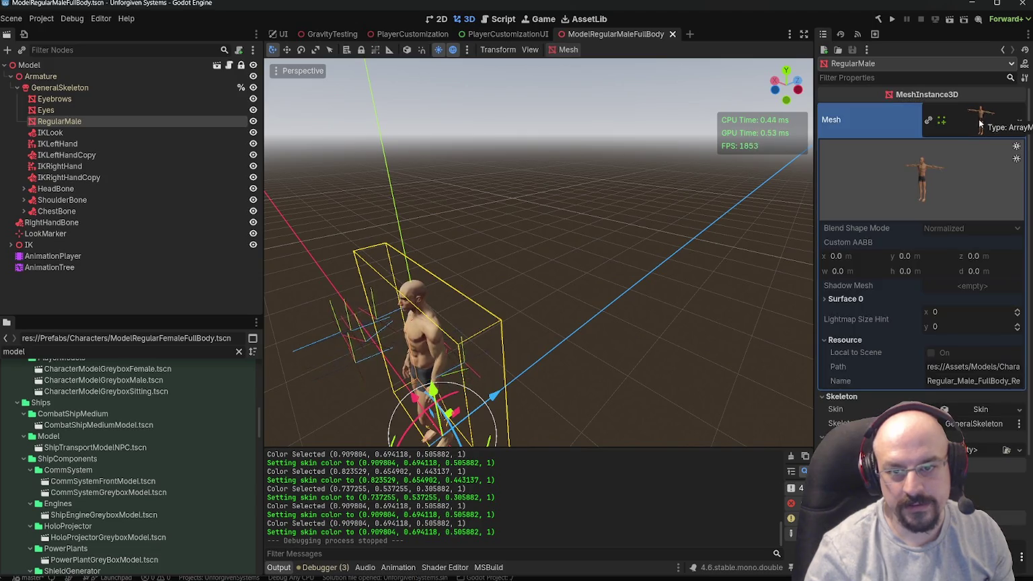
{"action": "left_click", "coordinate": [857, 298]}
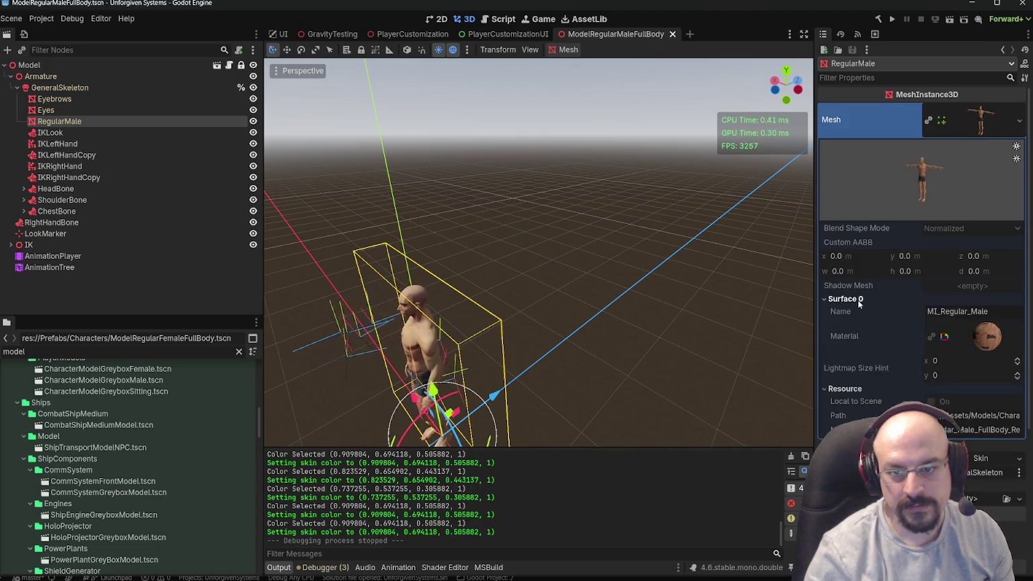
{"action": "left_click", "coordinate": [986, 341]}
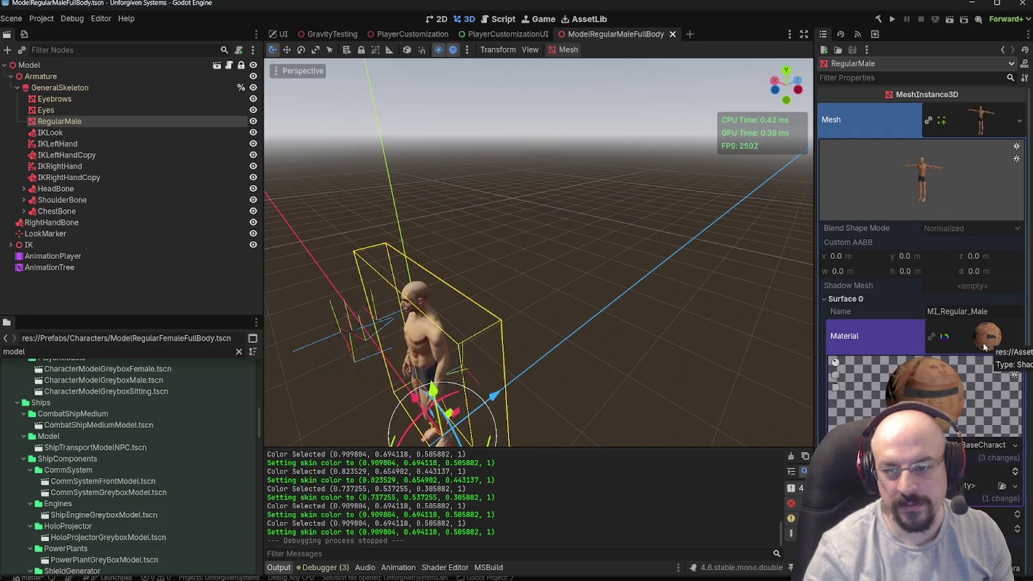
{"action": "scroll", "coordinate": [978, 385], "scroll_direction": "down", "scroll_amount": 2}
- Open the material's shader, enlarge the graph area, and show the Fragment stage graph
{"action": "left_click", "coordinate": [978, 385]}
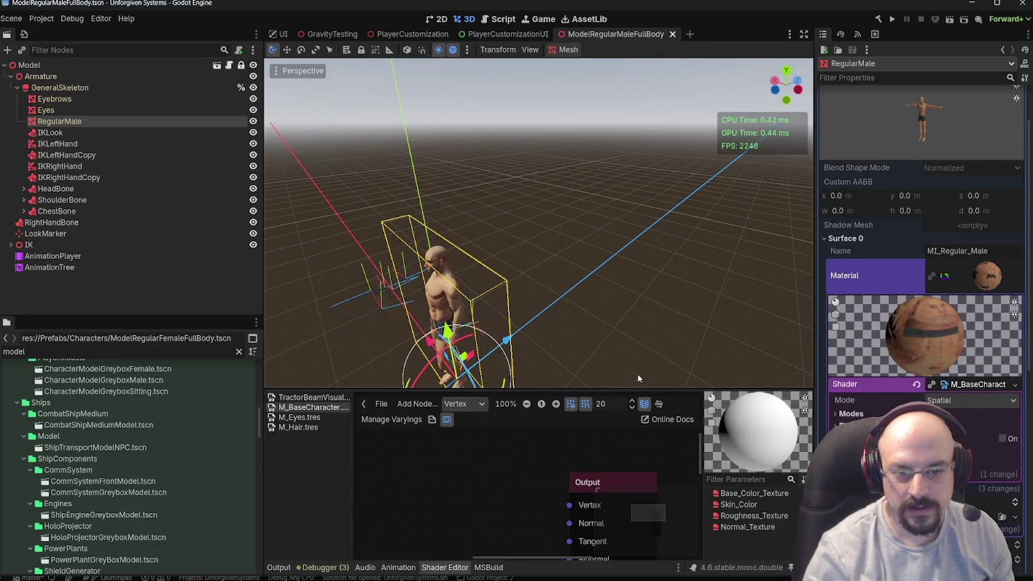
{"action": "left_click_drag", "start_coordinate": [639, 388], "coordinate": [638, 186]}
{"action": "scroll", "coordinate": [514, 372], "scroll_direction": "down", "scroll_amount": 3}
{"action": "scroll", "coordinate": [515, 372], "scroll_direction": "down", "scroll_amount": 3}
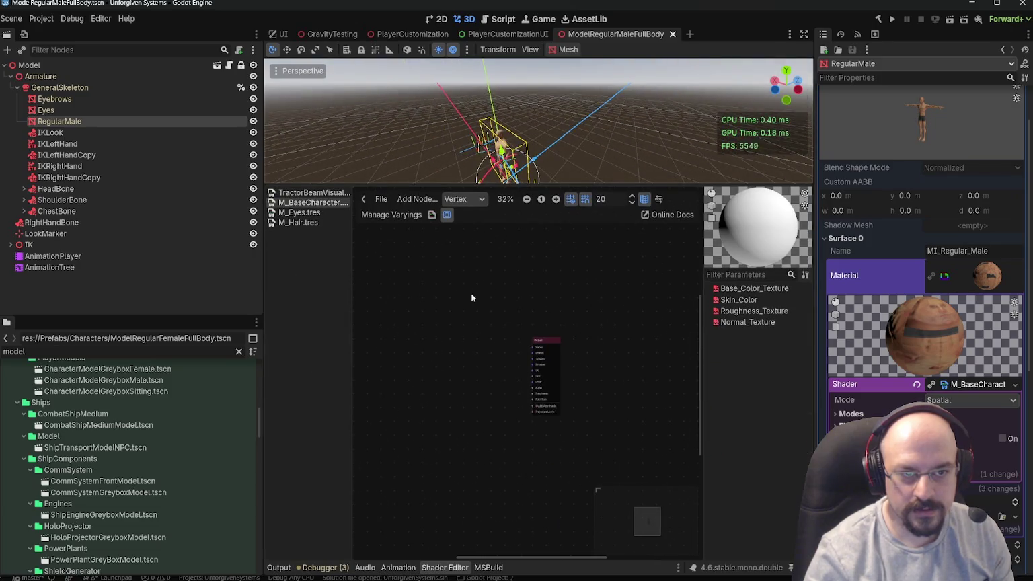
{"action": "left_click", "coordinate": [464, 199]}
{"action": "left_click", "coordinate": [464, 228]}
{"action": "scroll", "coordinate": [477, 335], "scroll_direction": "up", "scroll_amount": 2}
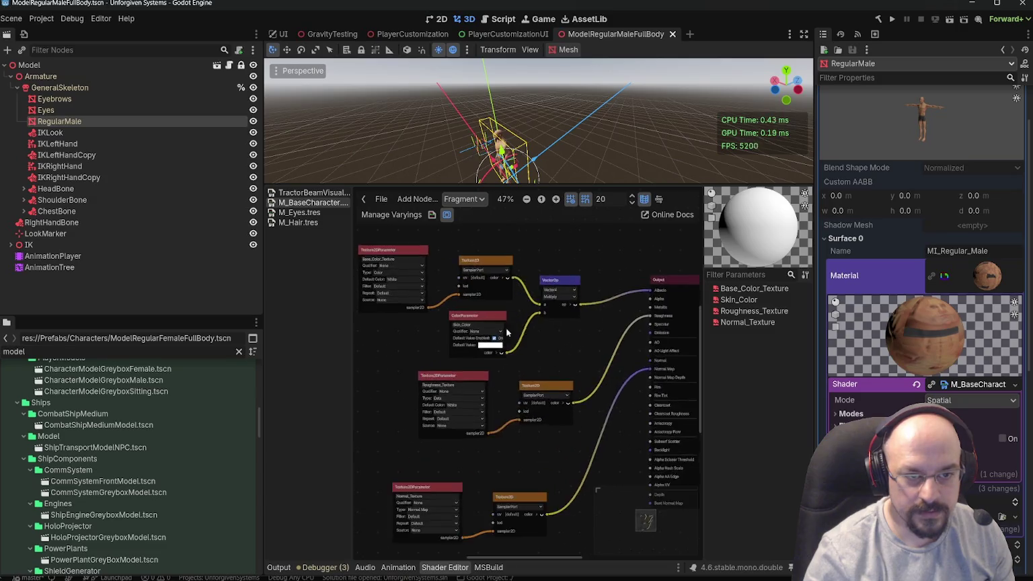
{"action": "scroll", "coordinate": [507, 332], "scroll_direction": "up", "scroll_amount": 5}
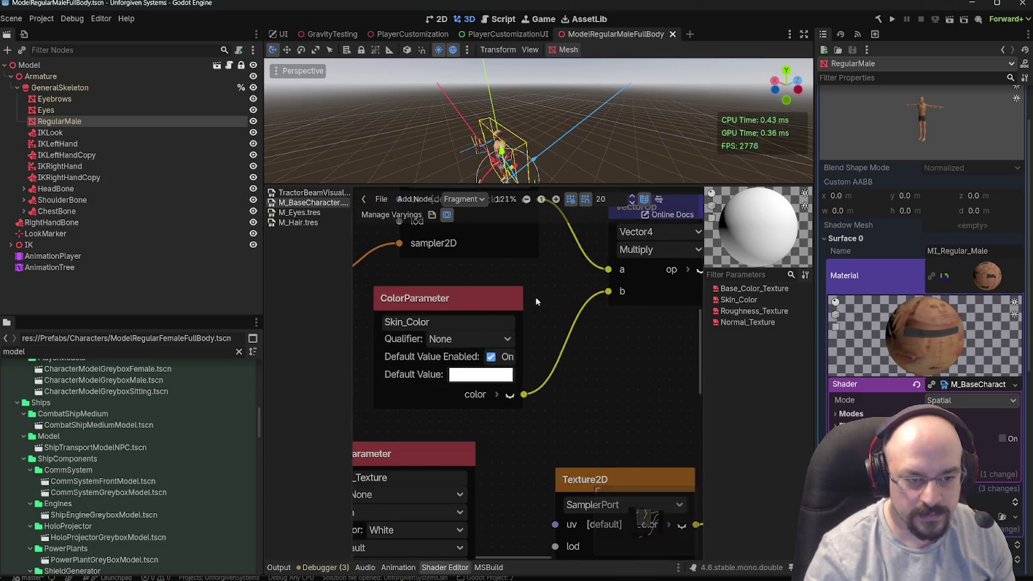
{"action": "scroll", "coordinate": [536, 301], "scroll_direction": "down", "scroll_amount": 2}
{"action": "scroll", "coordinate": [589, 374], "scroll_direction": "down", "scroll_amount": 1}
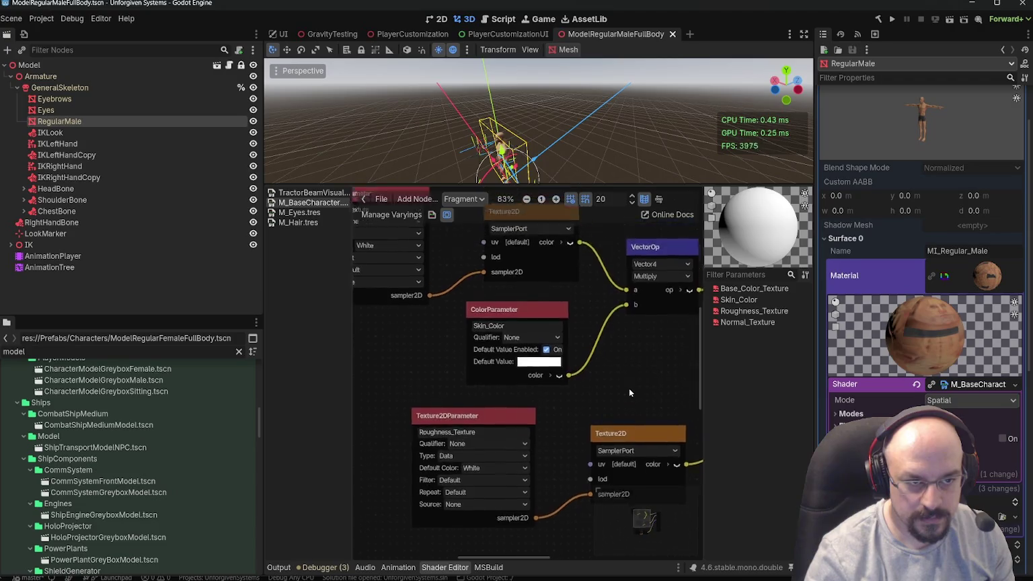
{"action": "scroll", "coordinate": [629, 388], "scroll_direction": "up", "scroll_amount": 3}
{"action": "scroll", "coordinate": [456, 407], "scroll_direction": "down", "scroll_amount": 2}
{"action": "scroll", "coordinate": [411, 364], "scroll_direction": "up", "scroll_amount": 4}
- Select the Skin_Color parameter node and recentre the shader graph around it
{"action": "left_click", "coordinate": [537, 373]}
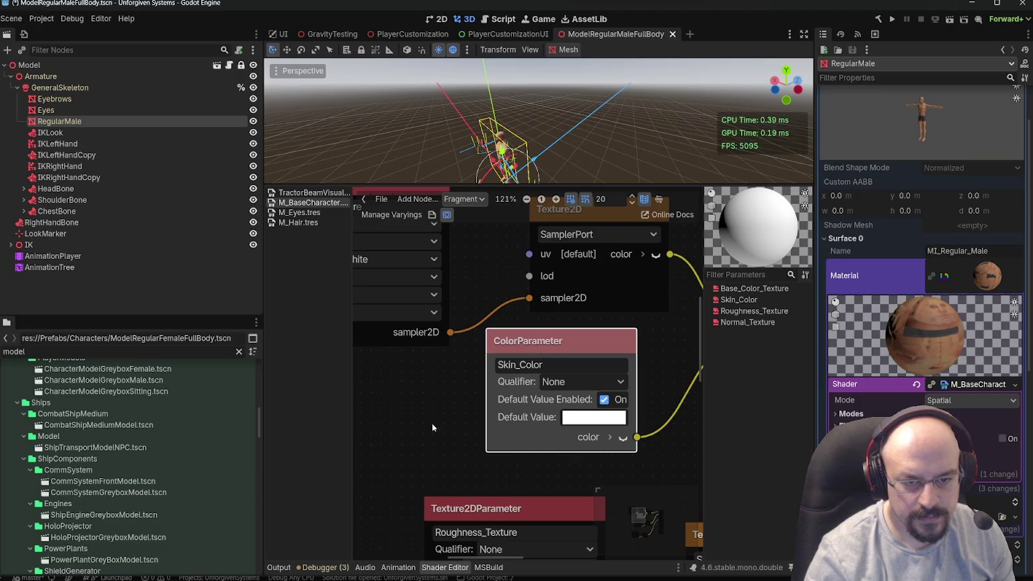
{"action": "scroll", "coordinate": [427, 433], "scroll_direction": "down", "scroll_amount": 5}
{"action": "scroll", "coordinate": [576, 439], "scroll_direction": "down", "scroll_amount": 2}
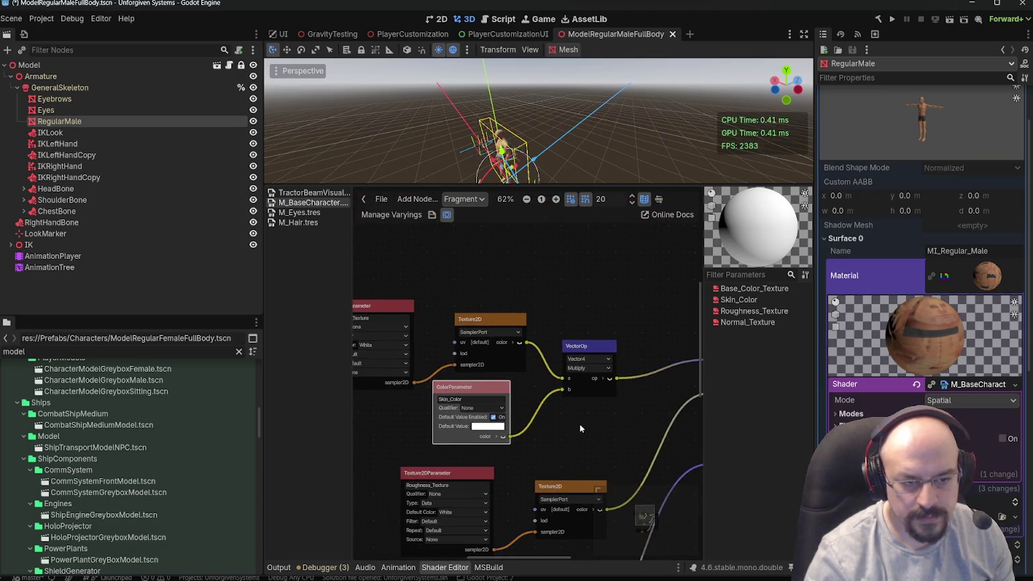
{"action": "left_click_drag", "start_coordinate": [554, 436], "coordinate": [566, 418]}
{"action": "key", "text": "KP_1"}
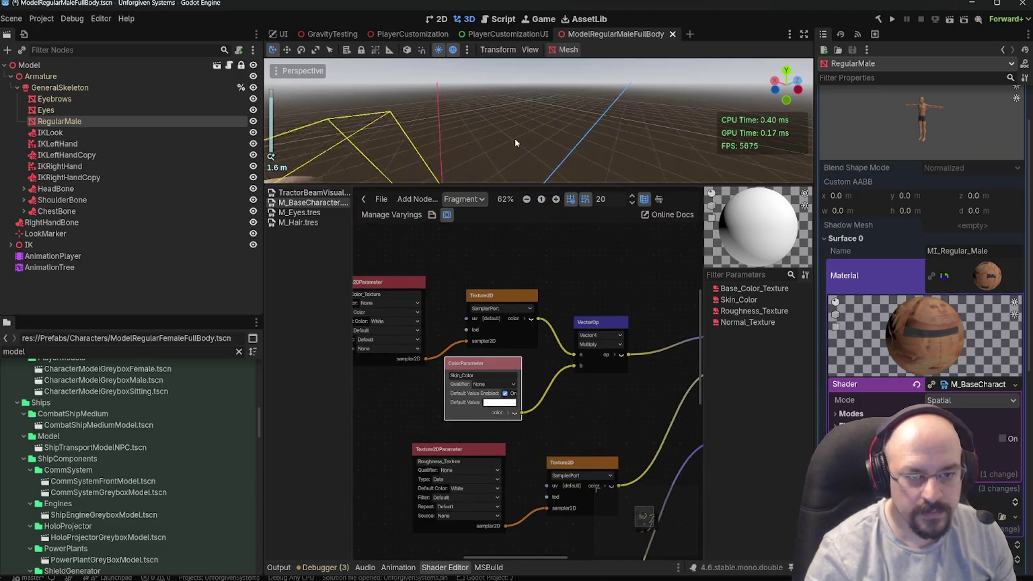
{"action": "key", "text": "f"}
{"action": "scroll", "coordinate": [581, 137], "scroll_direction": "up", "scroll_amount": 2}
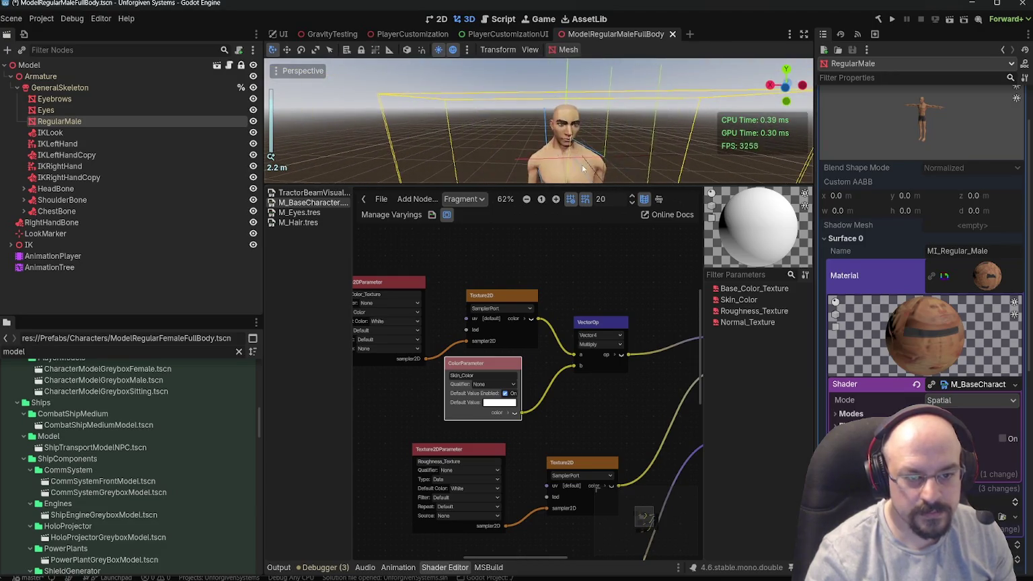
- Try a darkened salmon Skin_Color default, then dismiss it, leaving white
{"action": "left_click", "coordinate": [498, 403]}
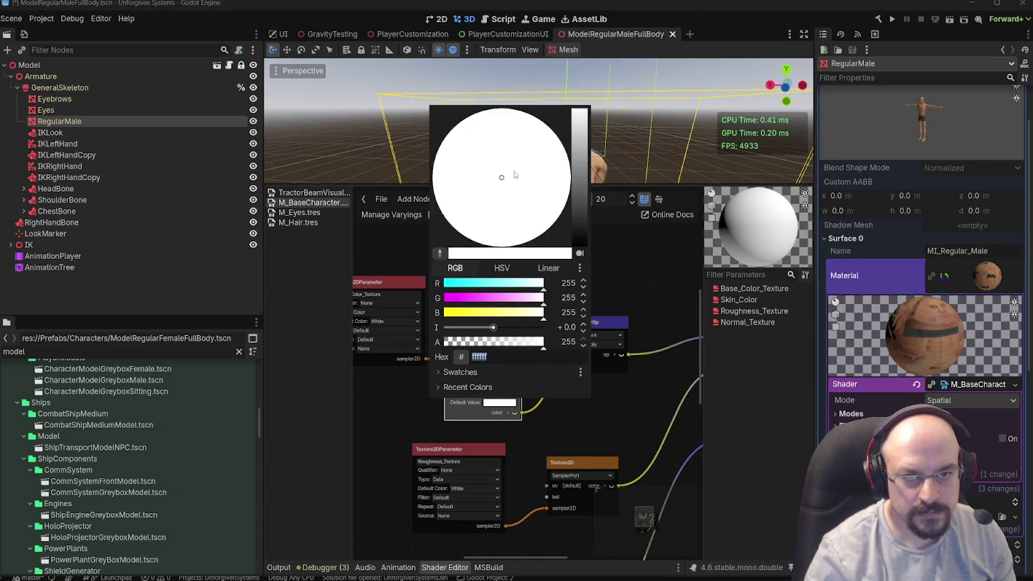
{"action": "left_click_drag", "start_coordinate": [581, 169], "coordinate": [581, 160]}
{"action": "left_click", "coordinate": [542, 201]}
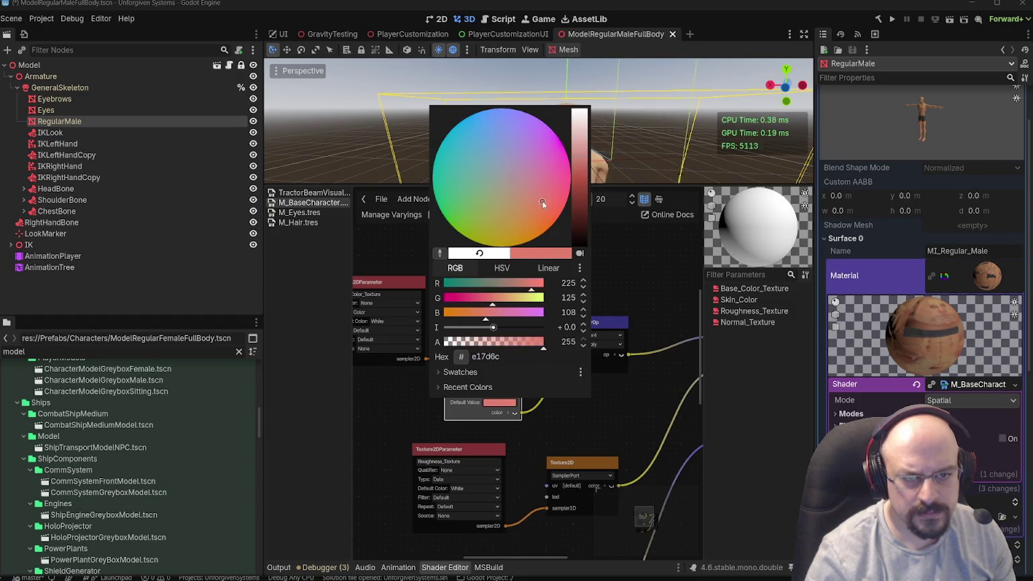
{"action": "mouse_move", "coordinate": [588, 227]}
{"action": "left_mouse_down"}
{"action": "mouse_move", "coordinate": [582, 235]}
{"action": "mouse_move", "coordinate": [582, 202]}
{"action": "mouse_move", "coordinate": [580, 214]}
{"action": "left_mouse_up"}
{"action": "left_click", "coordinate": [566, 407]}
- Toggle the multiply node's output preview on and off to check its result
{"action": "scroll", "coordinate": [566, 418], "scroll_direction": "up", "scroll_amount": 1}
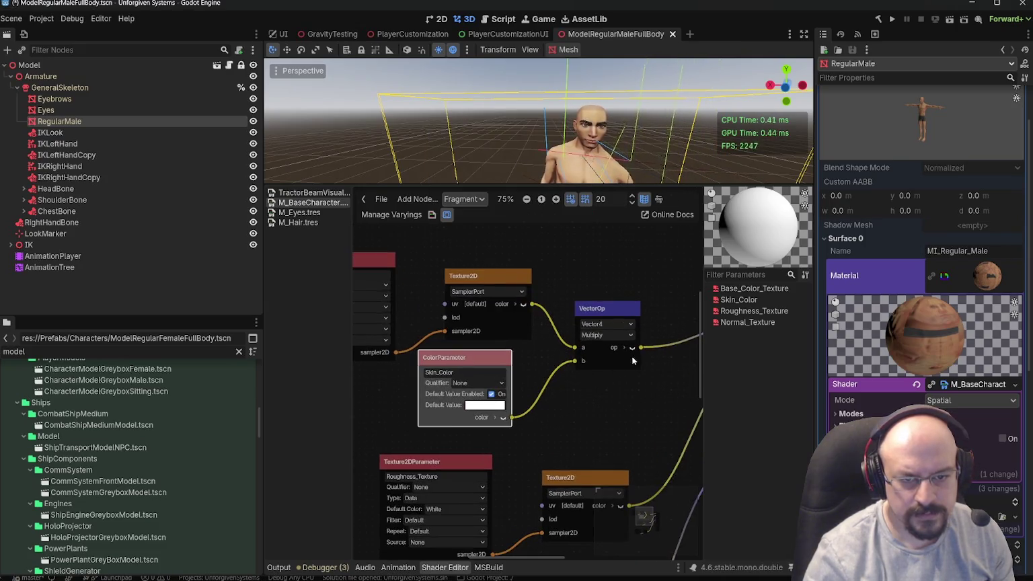
{"action": "left_click", "coordinate": [633, 348]}
{"action": "left_click", "coordinate": [632, 348]}
{"action": "scroll", "coordinate": [427, 382], "scroll_direction": "down", "scroll_amount": 1}
{"action": "scroll", "coordinate": [427, 382], "scroll_direction": "up", "scroll_amount": 2}
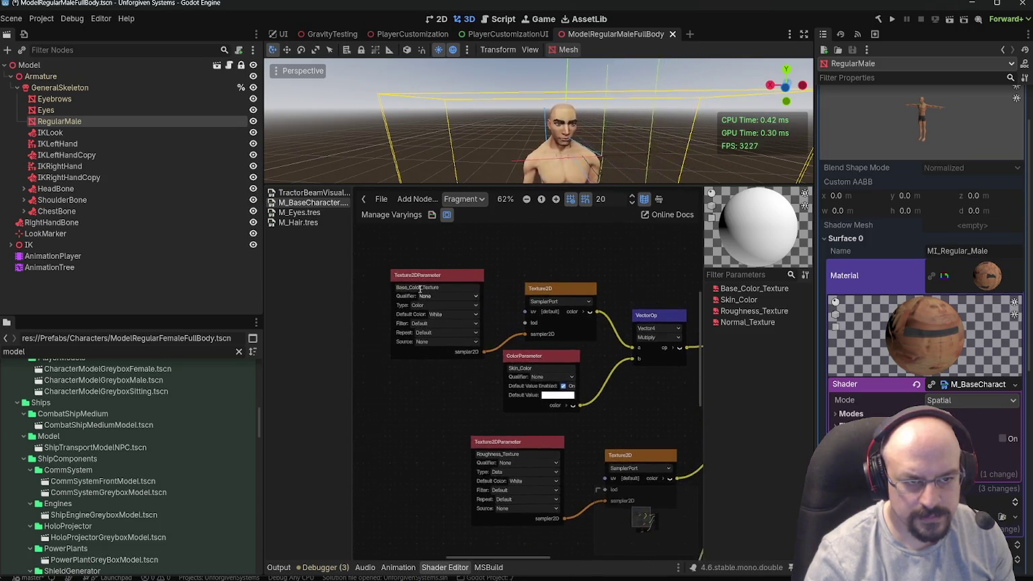
{"action": "scroll", "coordinate": [510, 423], "scroll_direction": "down", "scroll_amount": 1}
{"action": "scroll", "coordinate": [510, 424], "scroll_direction": "down", "scroll_amount": 1}
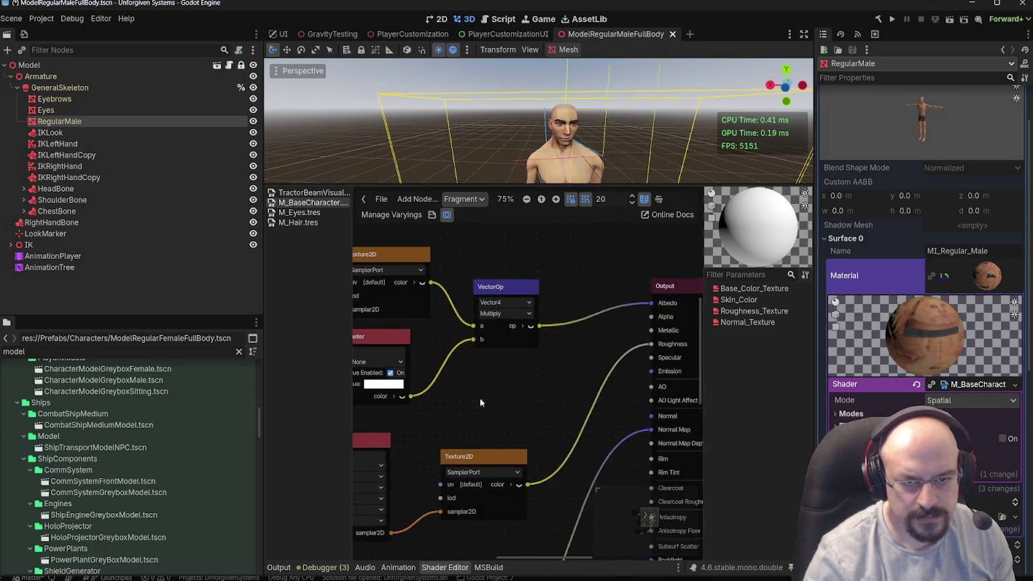
{"action": "scroll", "coordinate": [622, 339], "scroll_direction": "up", "scroll_amount": 1}
{"action": "scroll", "coordinate": [492, 309], "scroll_direction": "up", "scroll_amount": 1}
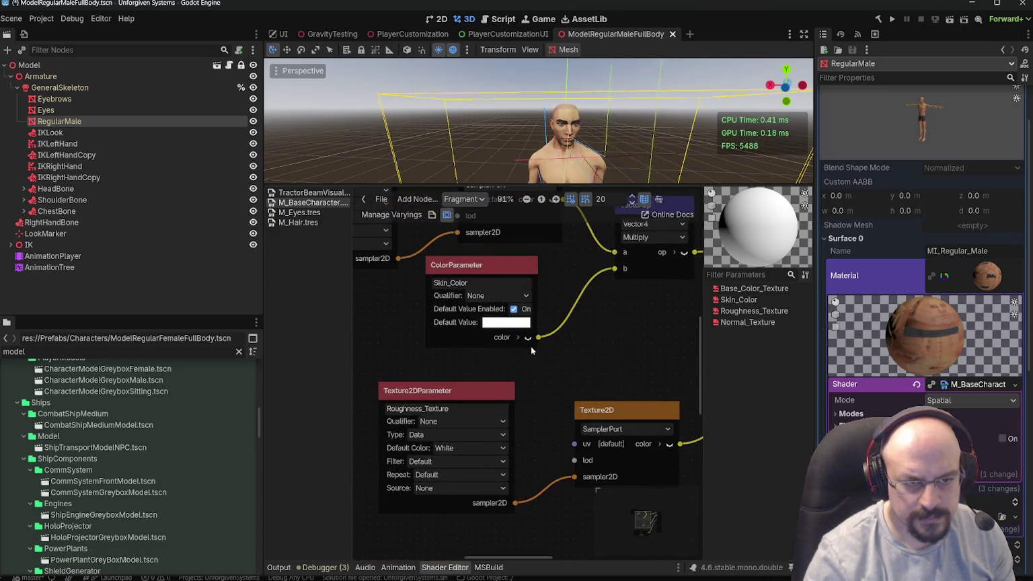
{"action": "scroll", "coordinate": [529, 334], "scroll_direction": "down", "scroll_amount": 3}
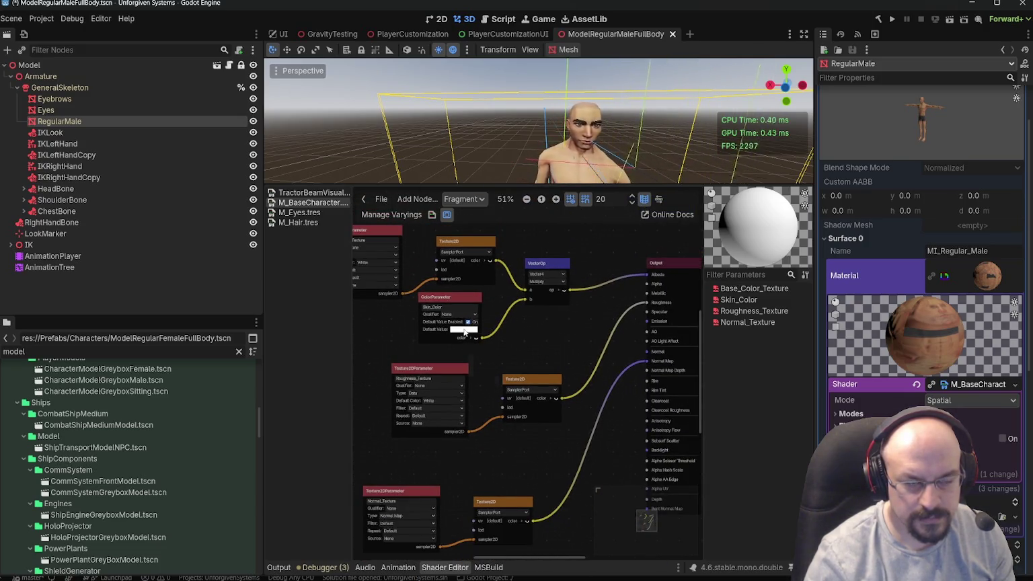
- Set the Skin_Color default to dark red 9c0f04 so the preview sphere turns red
{"action": "left_click", "coordinate": [464, 330]}
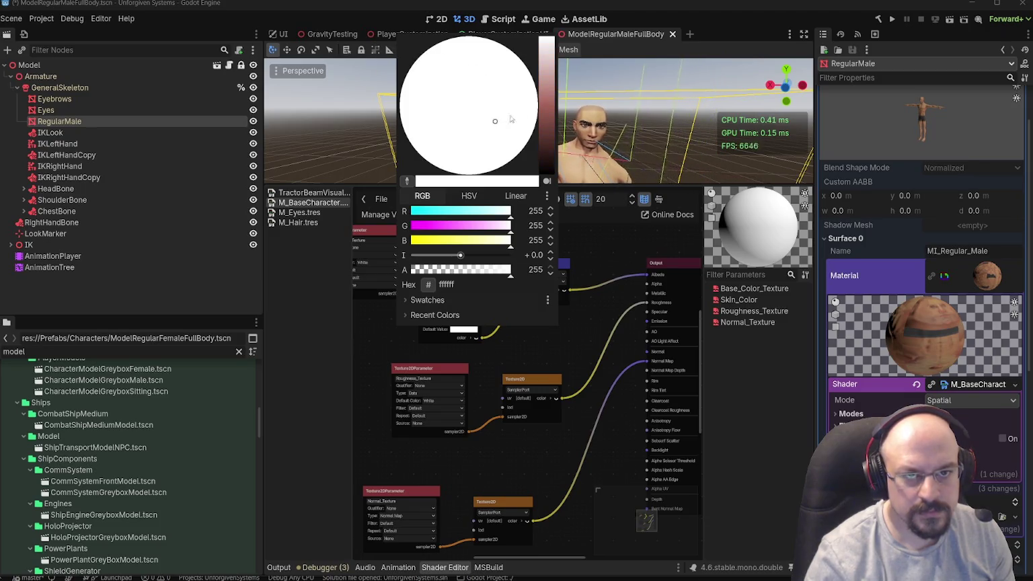
{"action": "left_click", "coordinate": [551, 124]}
{"action": "left_click_drag", "start_coordinate": [474, 160], "coordinate": [529, 143]}
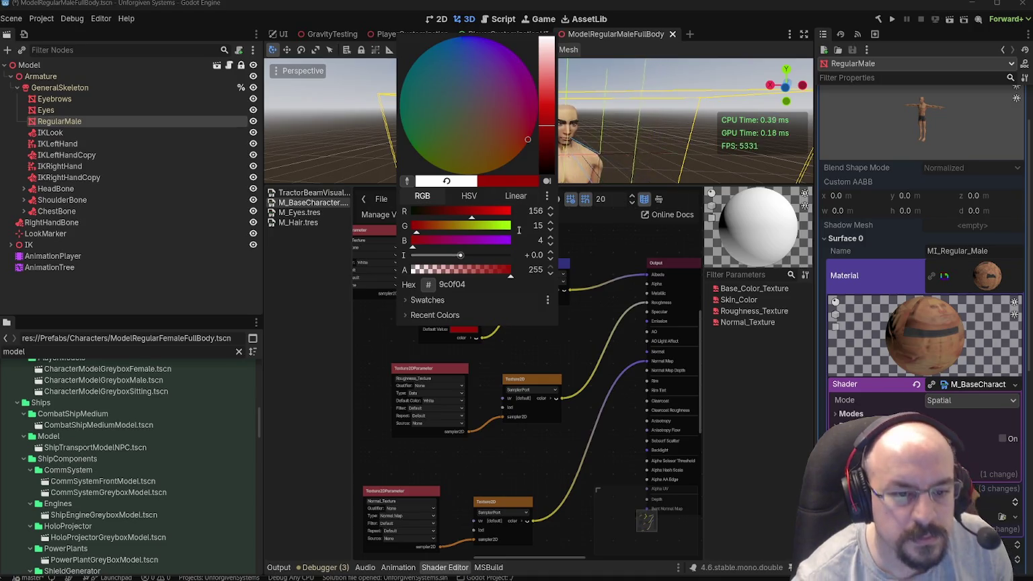
{"action": "left_click", "coordinate": [577, 339]}
{"action": "scroll", "coordinate": [528, 326], "scroll_direction": "down", "scroll_amount": 3}
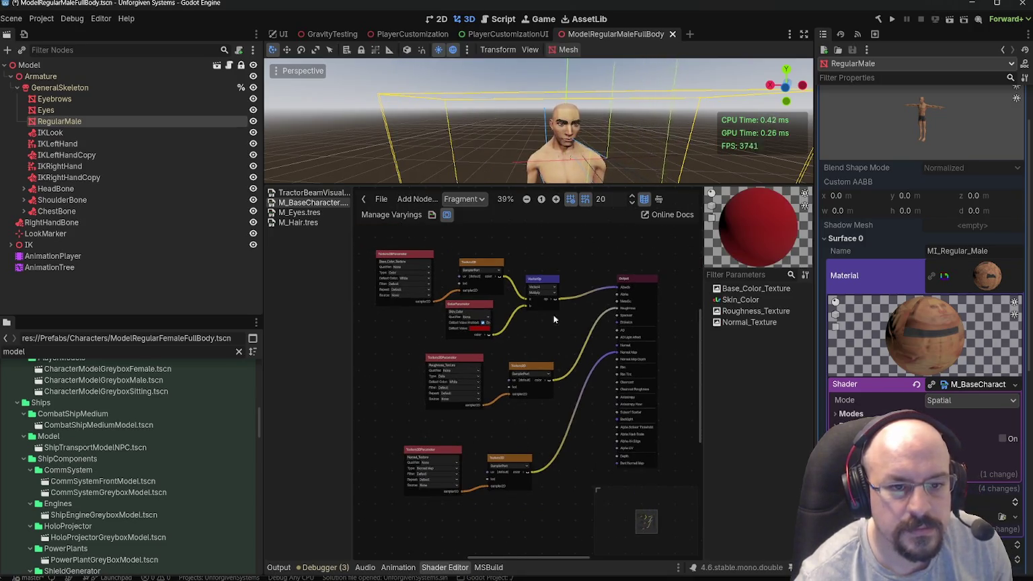
{"action": "left_click", "coordinate": [299, 212]}
- Return to M_BaseCharacter and undo the red Skin_Color default back to white
{"action": "left_click", "coordinate": [310, 203]}
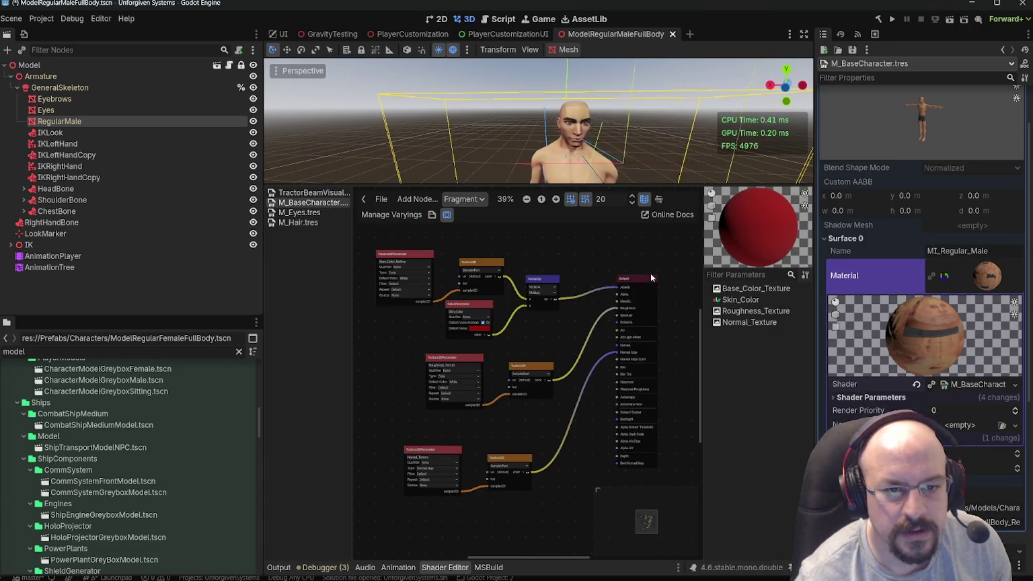
{"action": "scroll", "coordinate": [504, 347], "scroll_direction": "down", "scroll_amount": 2}
{"action": "key", "text": "ctrl+z"}
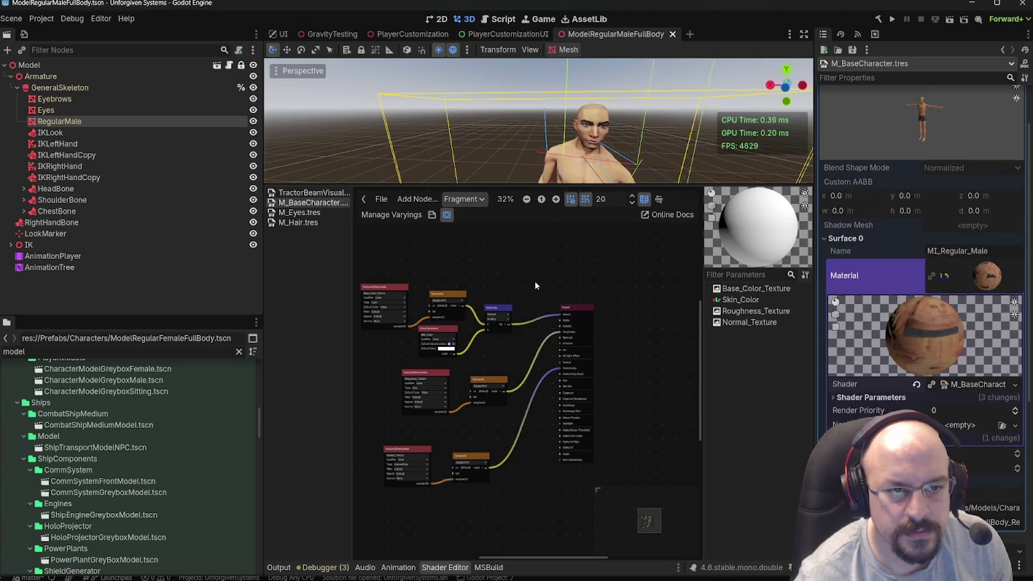
{"action": "scroll", "coordinate": [535, 285], "scroll_direction": "up", "scroll_amount": 3}
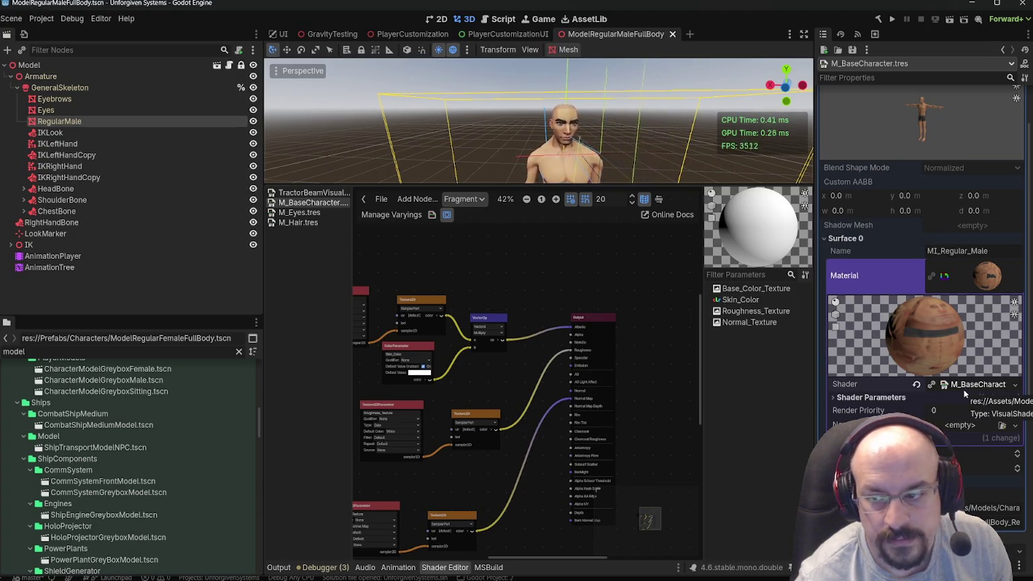
- Locate MI_Regular_Male.tres in the FileSystem and expand its shader parameters in the Inspector
{"action": "right_click", "coordinate": [981, 293]}
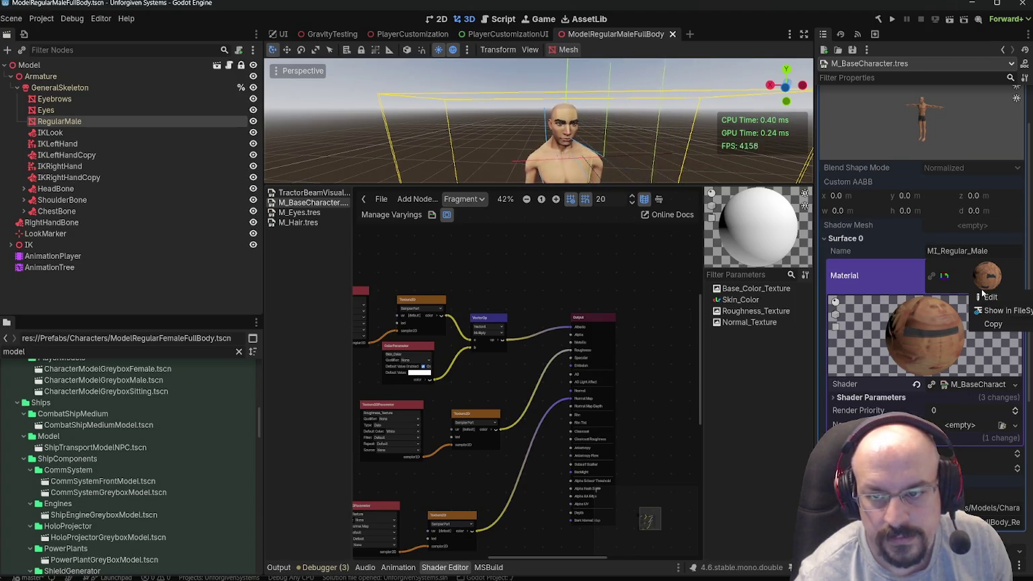
{"action": "left_click", "coordinate": [995, 310]}
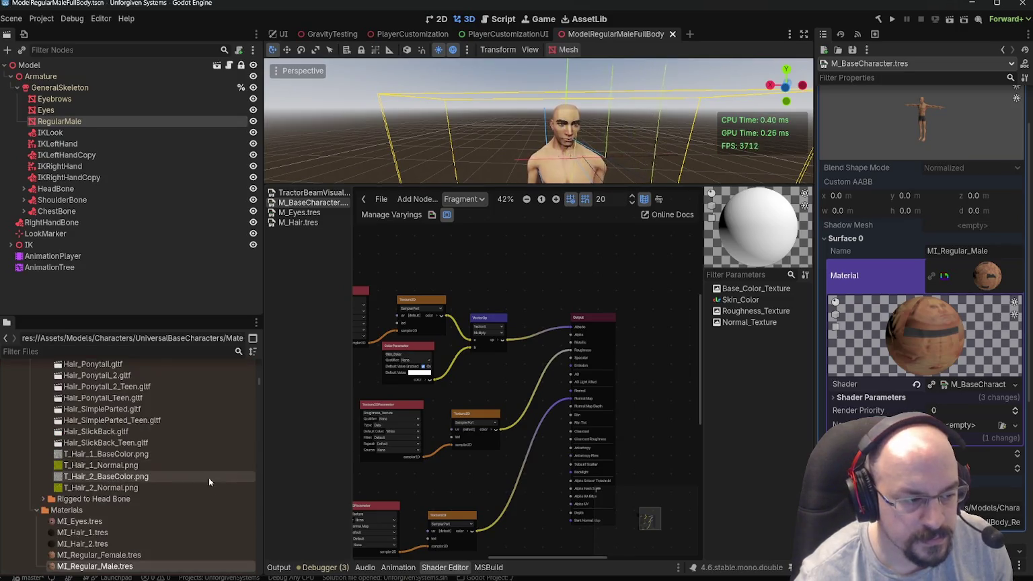
{"action": "left_click", "coordinate": [92, 515]}
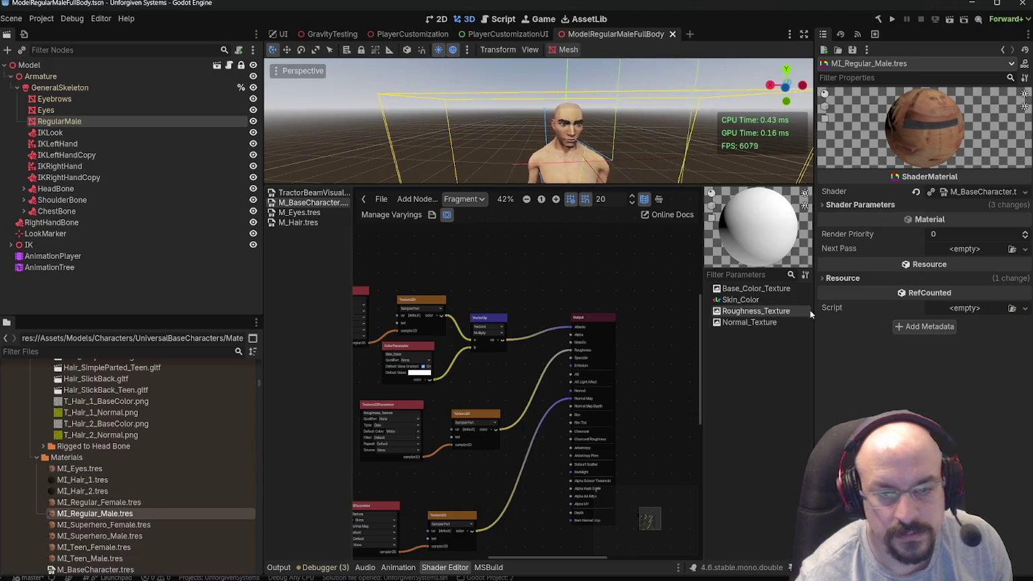
{"action": "left_click", "coordinate": [128, 503]}
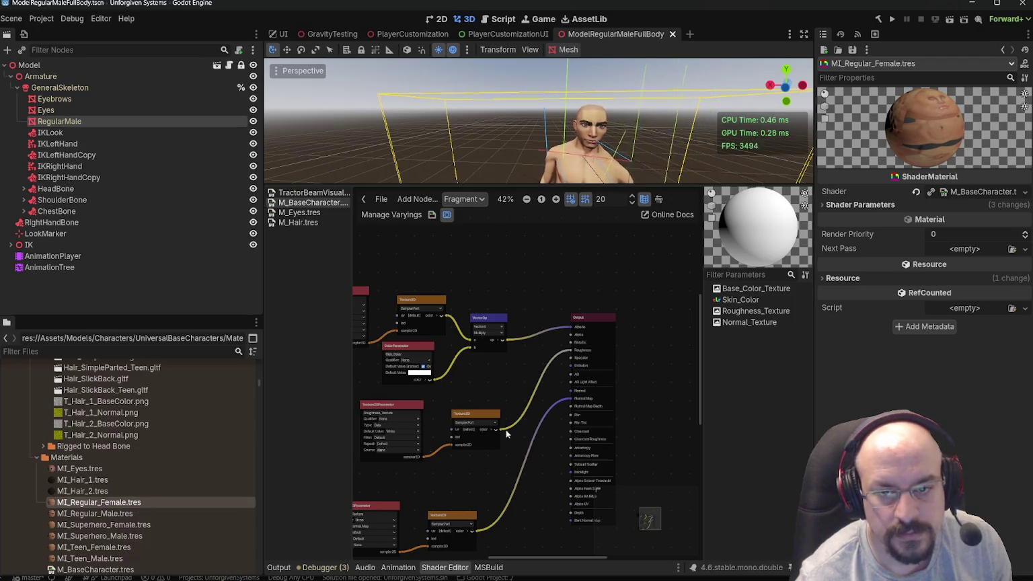
{"action": "mouse_move", "coordinate": [812, 353]}
{"action": "left_mouse_down"}
{"action": "mouse_move", "coordinate": [734, 353]}
{"action": "mouse_move", "coordinate": [756, 353]}
{"action": "left_mouse_up"}
{"action": "left_click", "coordinate": [111, 515]}
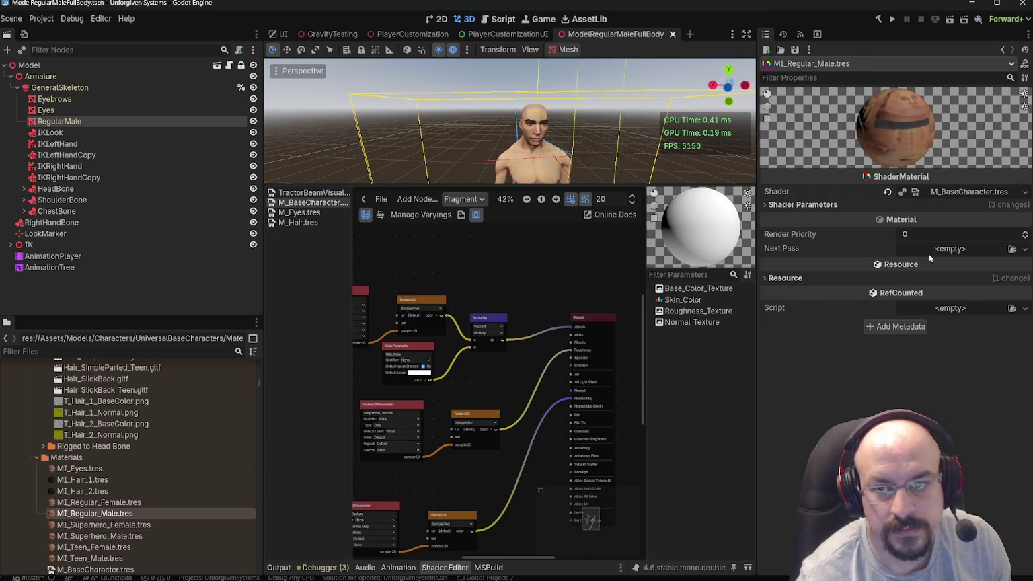
{"action": "left_click", "coordinate": [968, 192]}
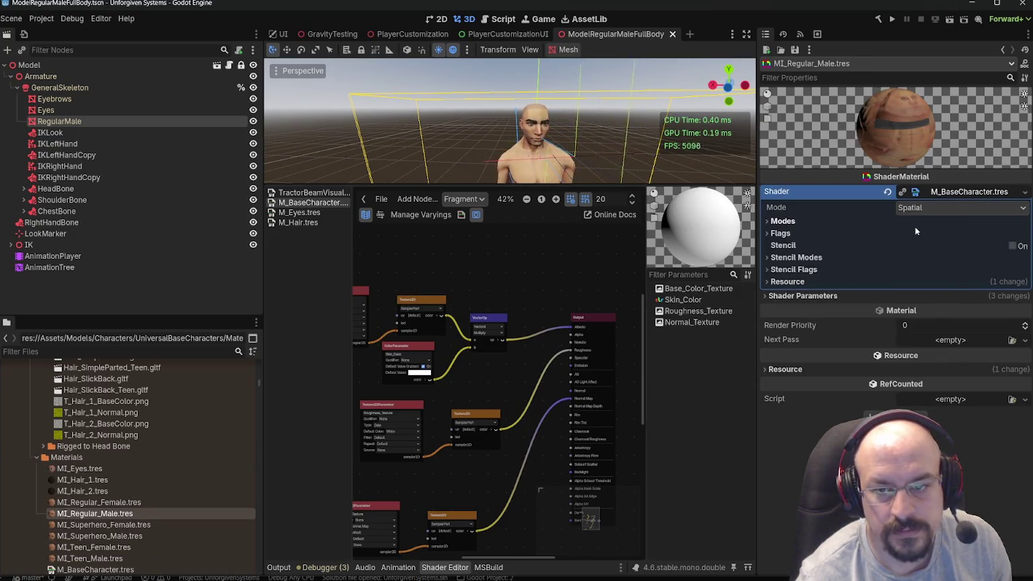
{"action": "left_click", "coordinate": [806, 296]}
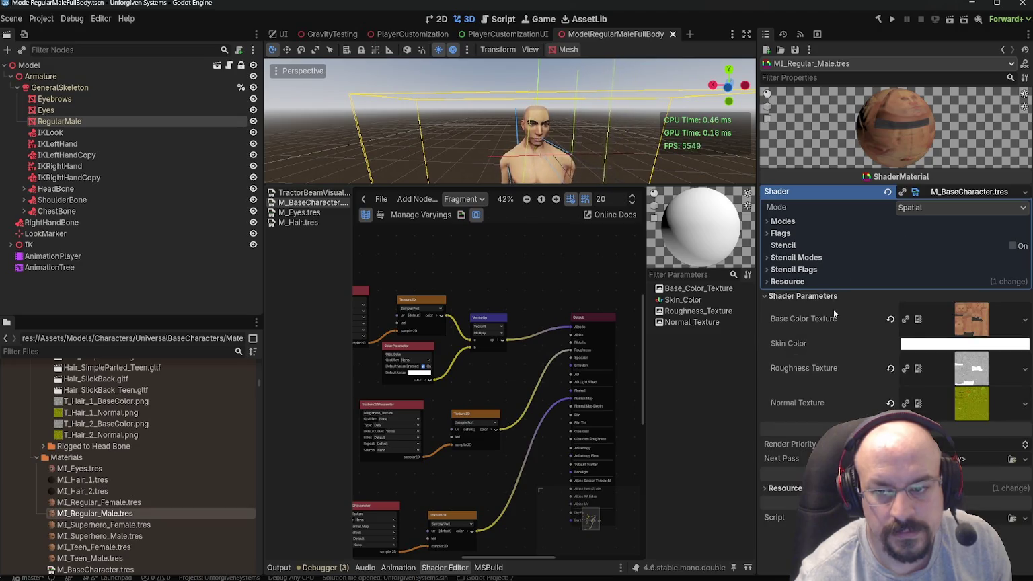
- Try MI_Regular_Male Skin Color tints: black-red, pink, teal, orange-red, grey-teal, then magenta
{"action": "left_click", "coordinate": [949, 344]}
{"action": "left_click_drag", "start_coordinate": [1028, 138], "coordinate": [1029, 173]}
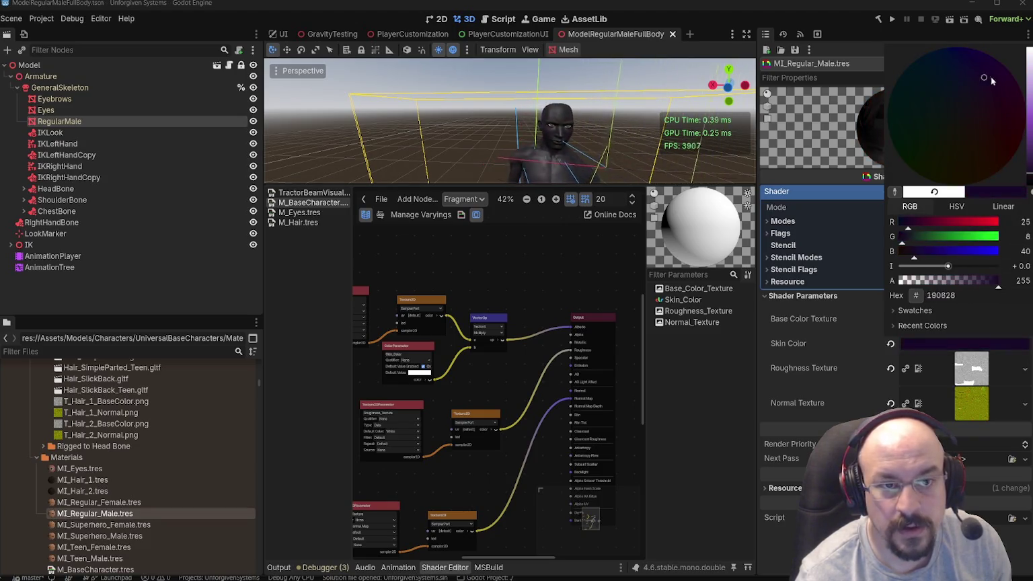
{"action": "left_click_drag", "start_coordinate": [1029, 109], "coordinate": [1029, 54]}
{"action": "left_click_drag", "start_coordinate": [923, 72], "coordinate": [863, 91]}
{"action": "mouse_move", "coordinate": [841, 158]}
{"action": "left_mouse_down"}
{"action": "mouse_move", "coordinate": [977, 136]}
{"action": "mouse_move", "coordinate": [1010, 153]}
{"action": "left_mouse_up"}
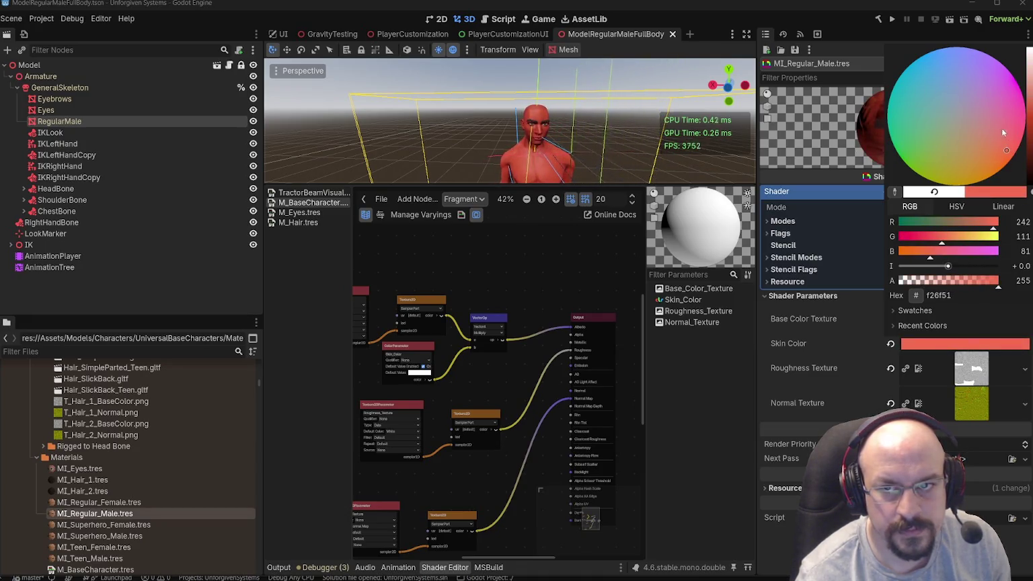
{"action": "left_click", "coordinate": [941, 112]}
{"action": "left_click_drag", "start_coordinate": [956, 120], "coordinate": [1004, 67]}
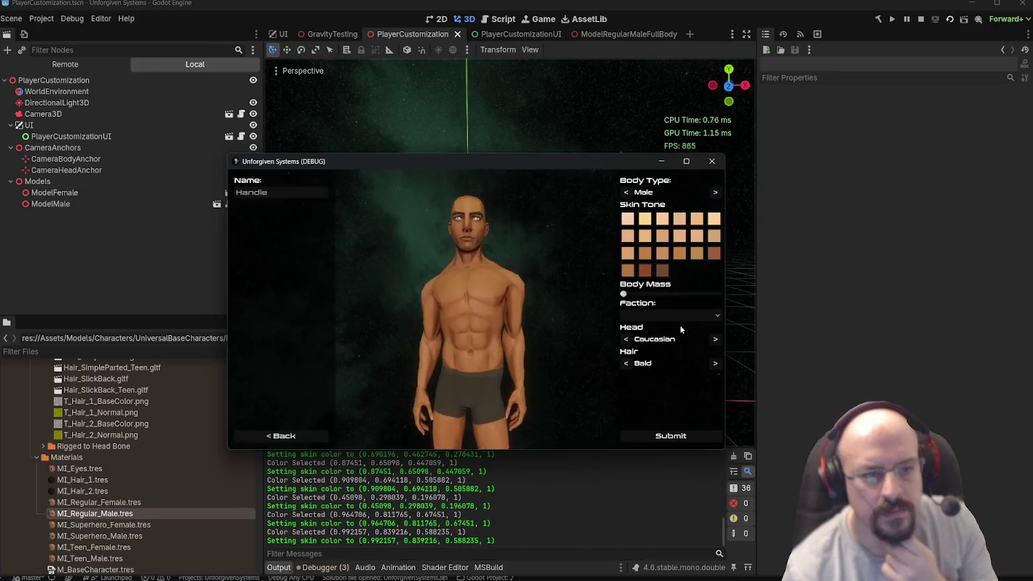
- Give the character a dark brown skin, an African American head and short hair, then close the game and save
{"action": "left_click", "coordinate": [714, 256]}
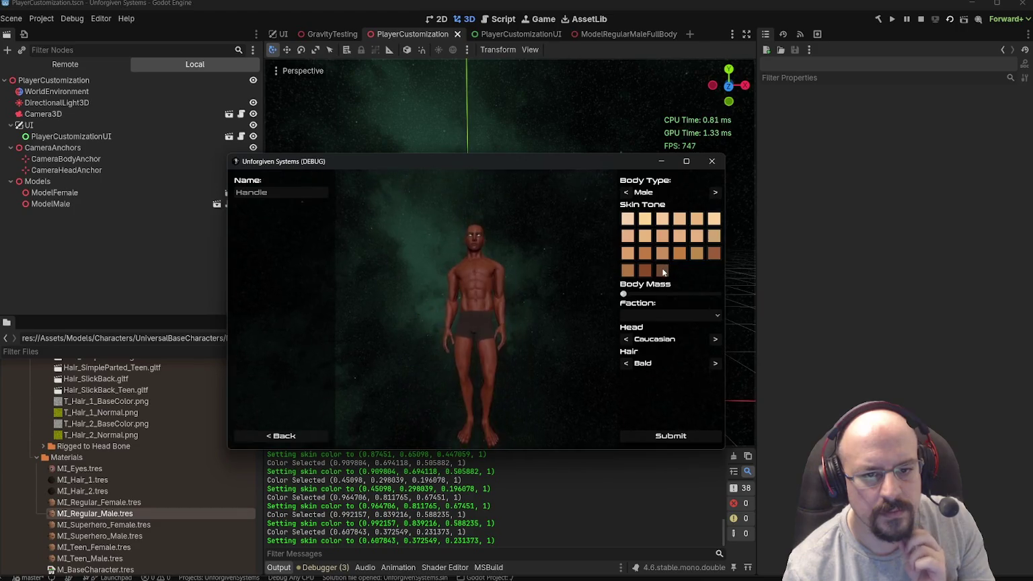
{"action": "left_click", "coordinate": [715, 339]}
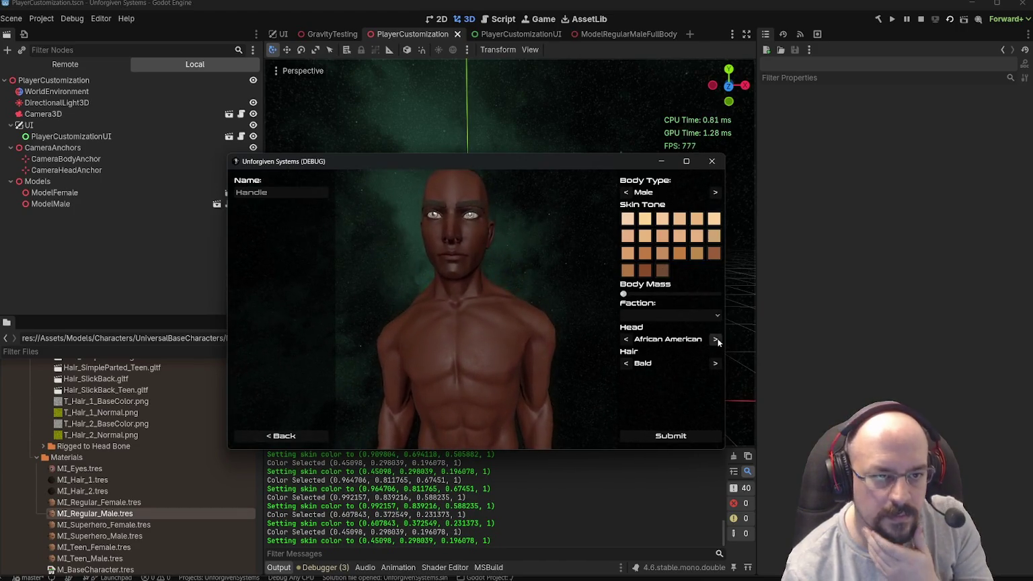
{"action": "left_click", "coordinate": [714, 364]}
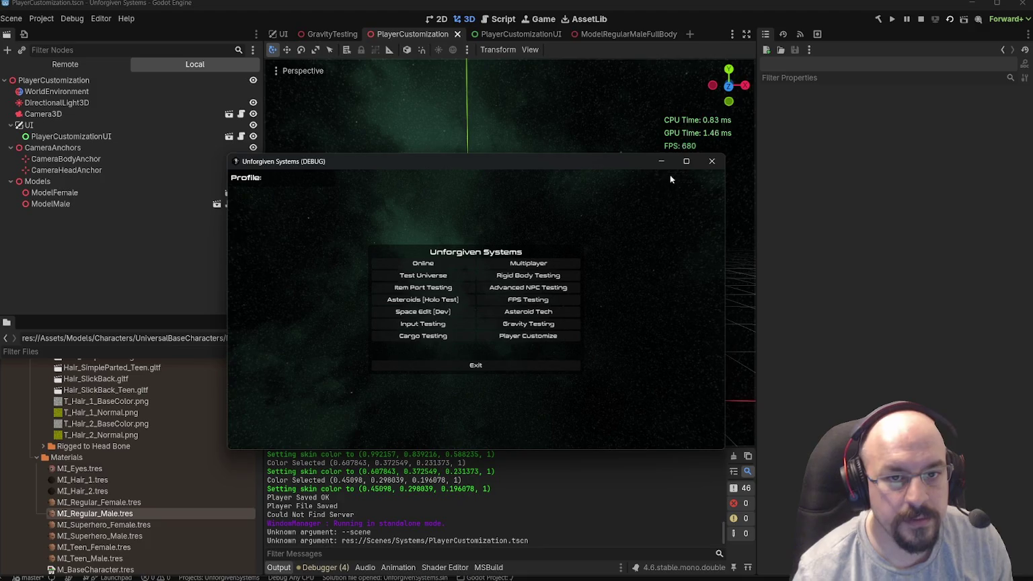
{"action": "left_click", "coordinate": [711, 161]}
{"action": "key", "text": "ctrl+s"}
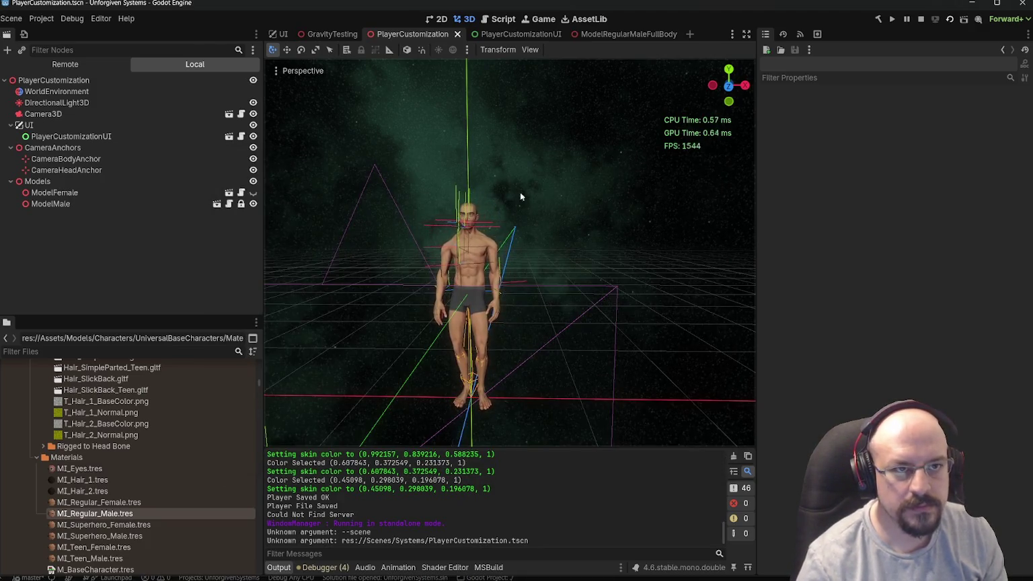
- Close the PlayerCustomization scene and review the debugger's error list
{"action": "left_click", "coordinate": [457, 34]}
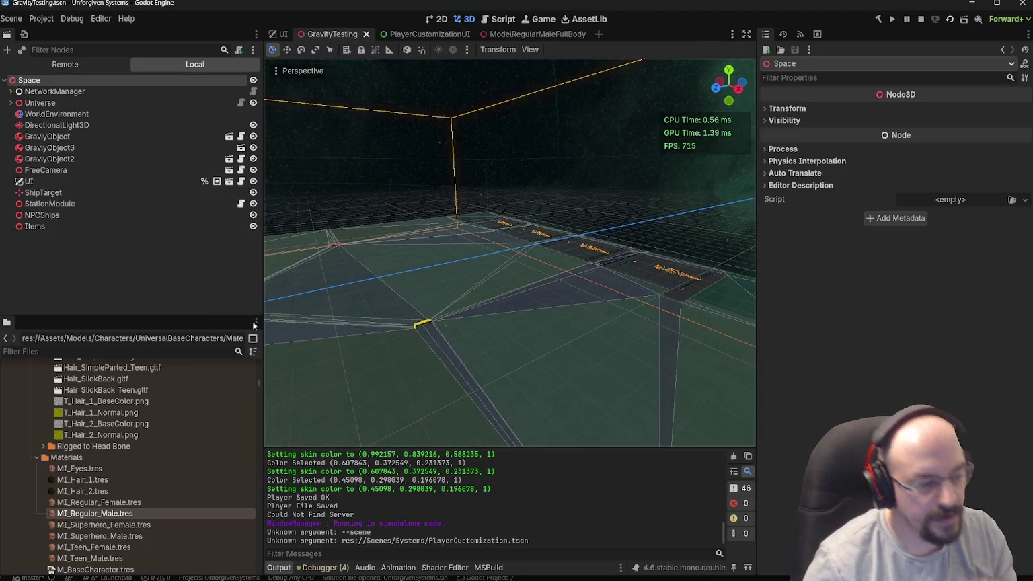
{"action": "scroll", "coordinate": [194, 471], "scroll_direction": "down", "scroll_amount": 10}
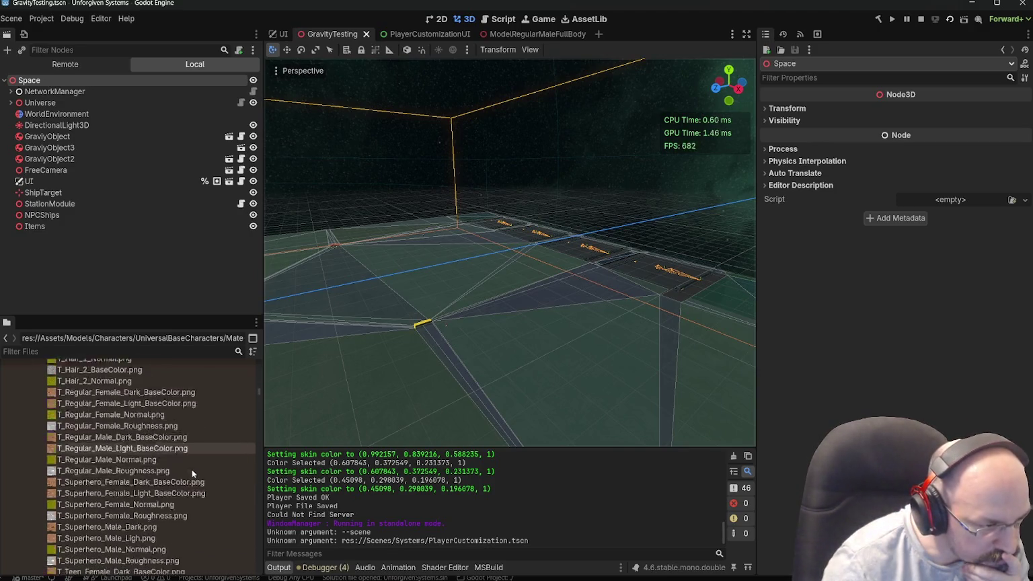
{"action": "scroll", "coordinate": [192, 469], "scroll_direction": "up", "scroll_amount": 5}
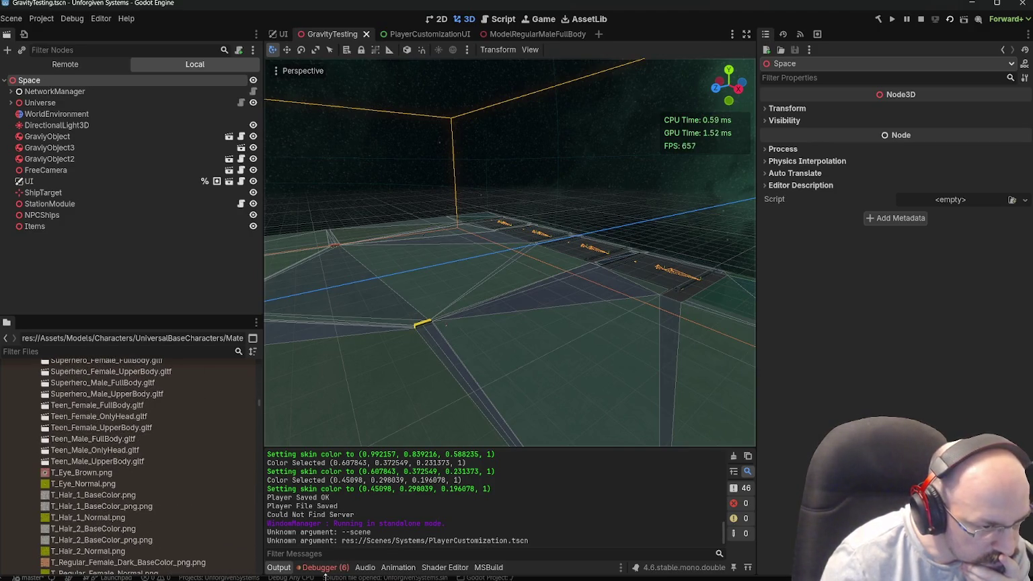
{"action": "left_click", "coordinate": [324, 568]}
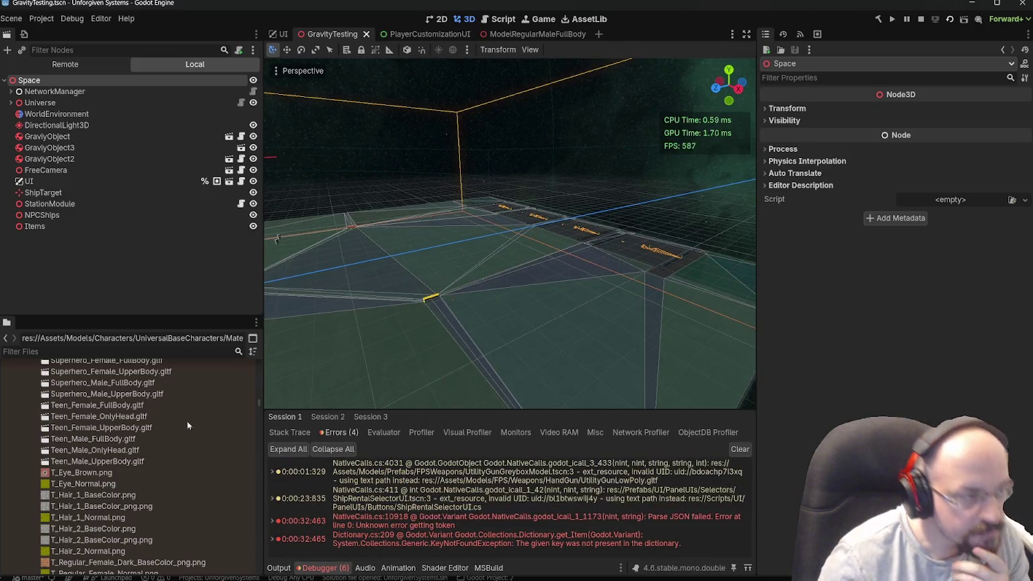
- Open CharacterModelGreyboxFemale.tscn from the 'charac' filter and request its deletion
{"action": "type", "text": "chatr"}
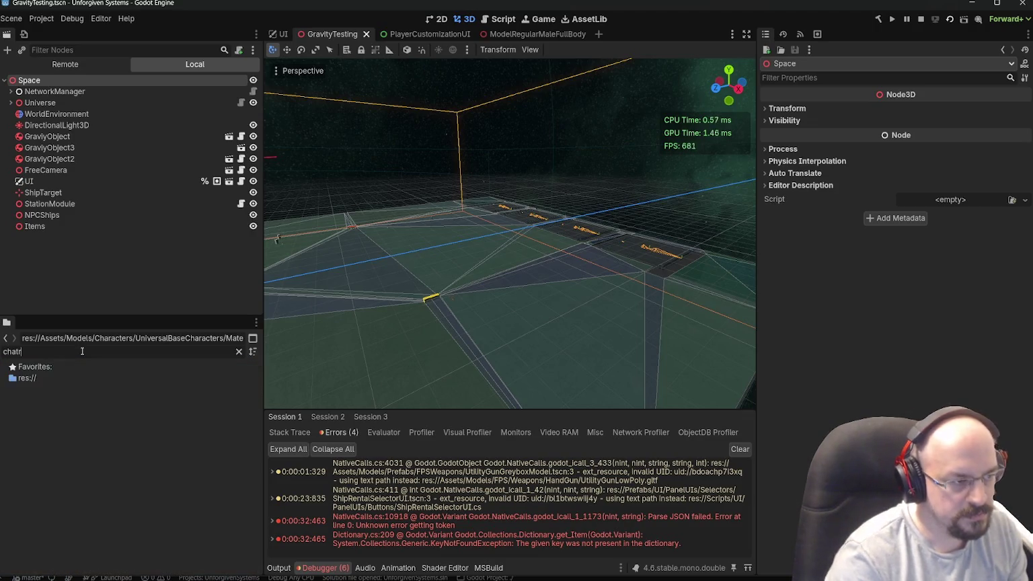
{"action": "key", "text": "BackSpace"}
{"action": "key", "text": "BackSpace"}
{"action": "type", "text": "rac"}
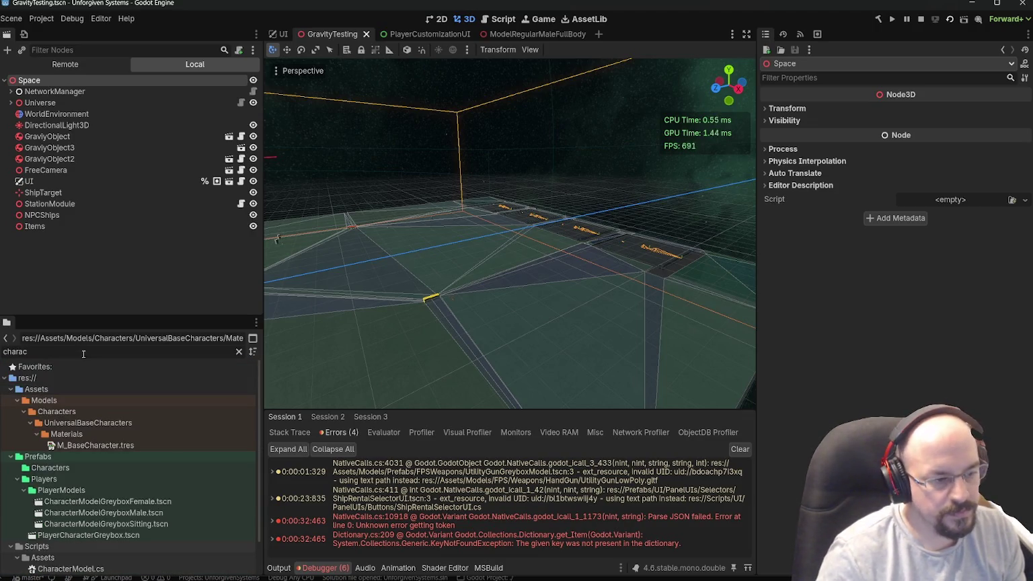
{"action": "double_click", "coordinate": [130, 501]}
{"action": "key", "text": "Delete"}
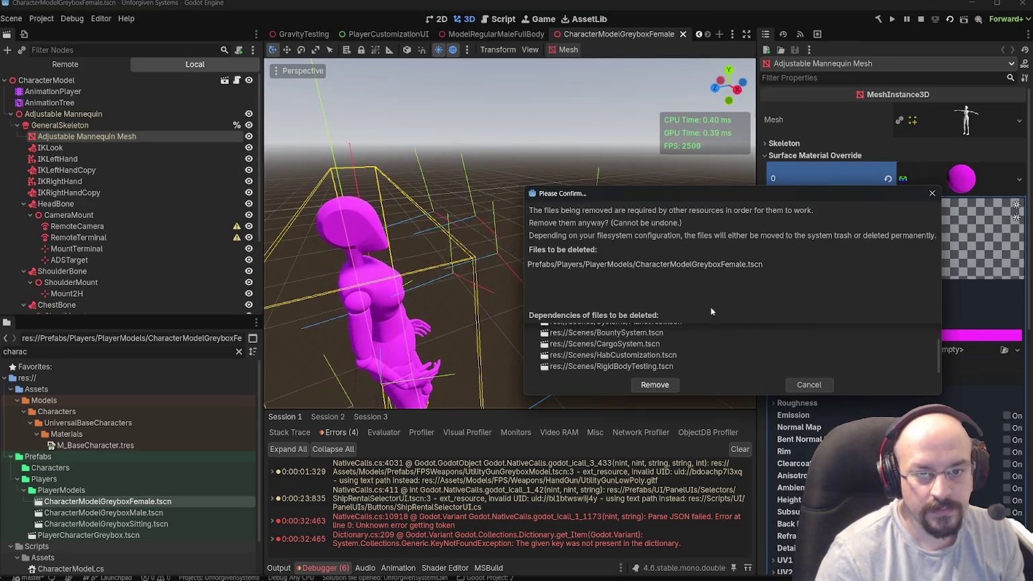
- Cancel deleting CharacterModelGreyboxFemale.tscn and filter the files for 'BountyS'
{"action": "scroll", "coordinate": [665, 343], "scroll_direction": "up", "scroll_amount": 3}
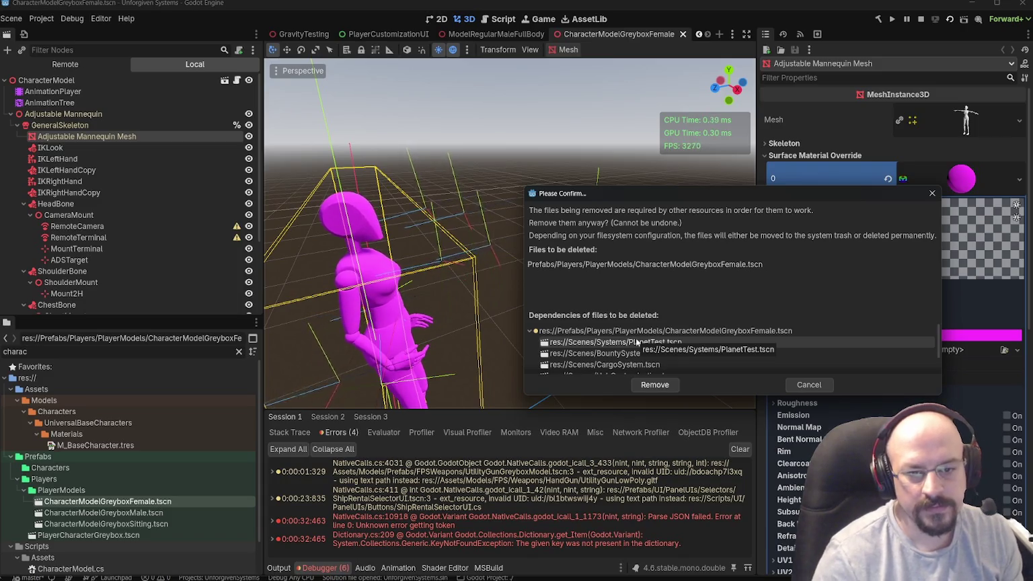
{"action": "left_click", "coordinate": [809, 385]}
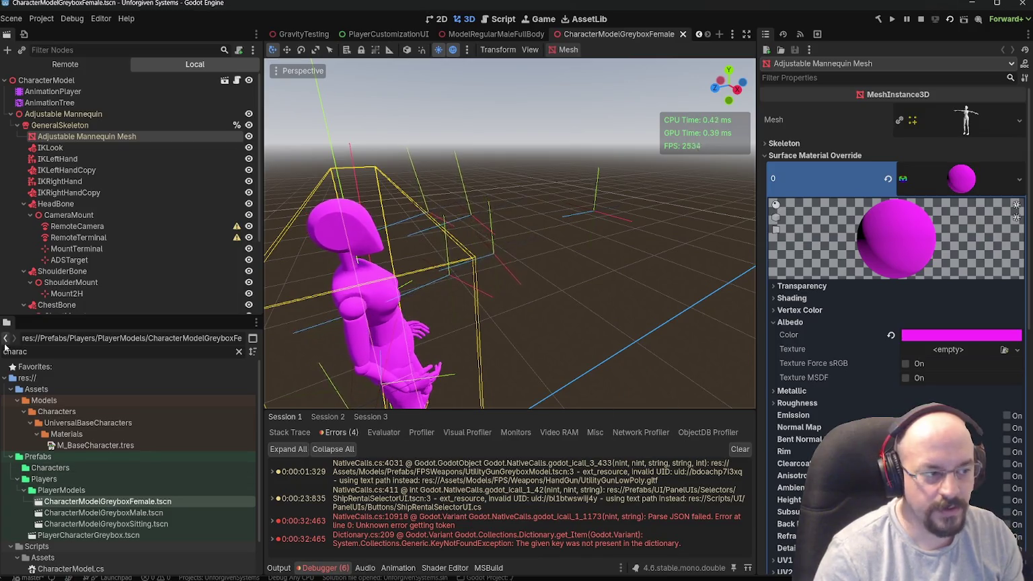
{"action": "type", "text": "Boun"}
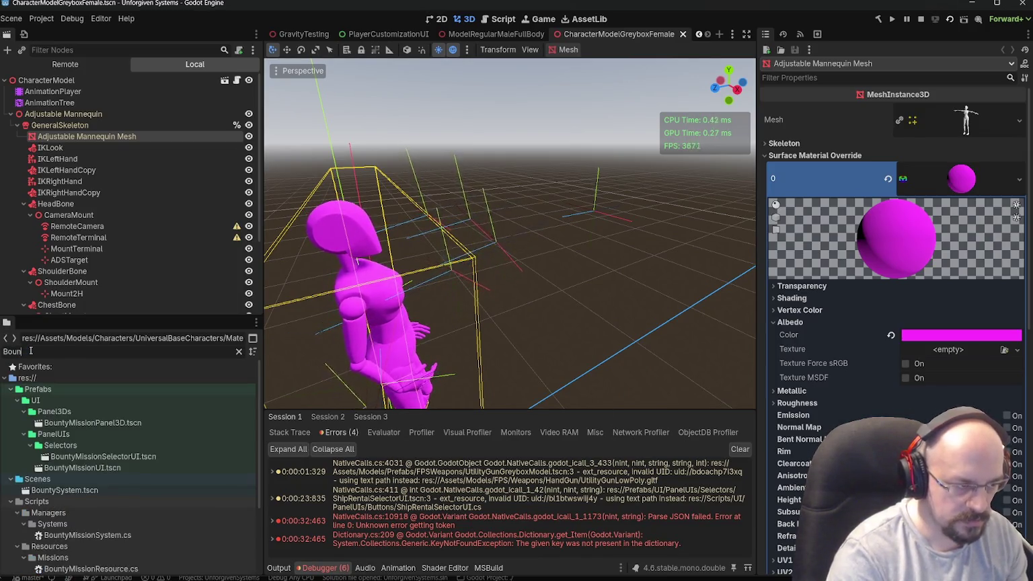
{"action": "type", "text": "tyS"}
- Open BountySystem.tscn, fly over the station down to the Player, then return to the female greybox tab
{"action": "double_click", "coordinate": [64, 400]}
{"action": "key", "text": "shift+f"}
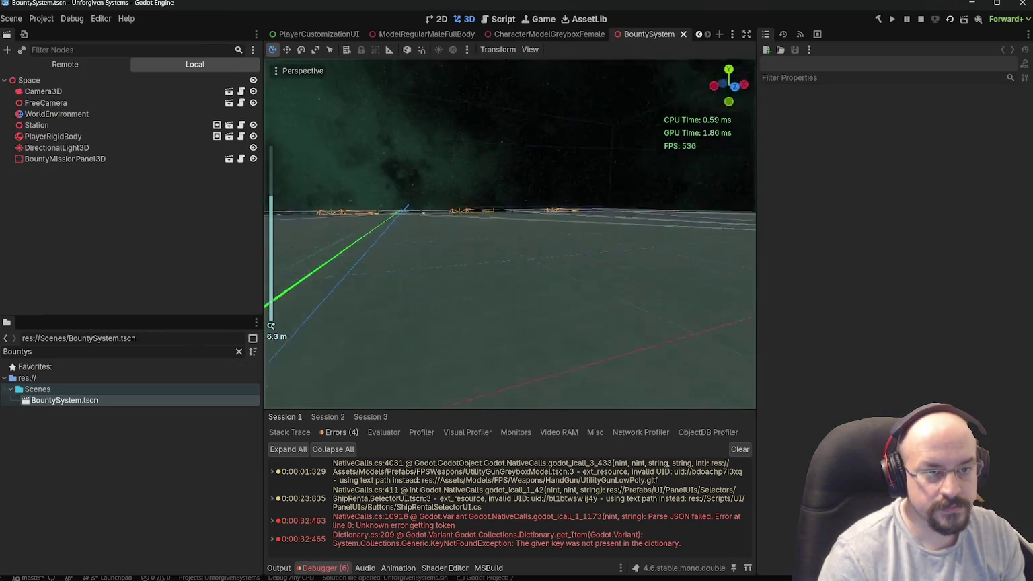
{"action": "key", "text": "w"}
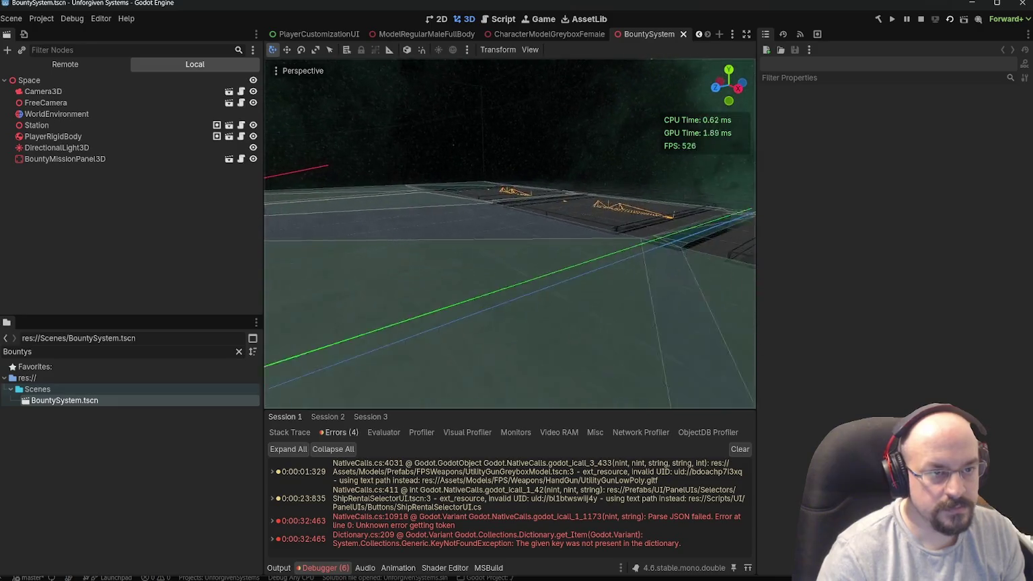
{"action": "key", "text": "w"}
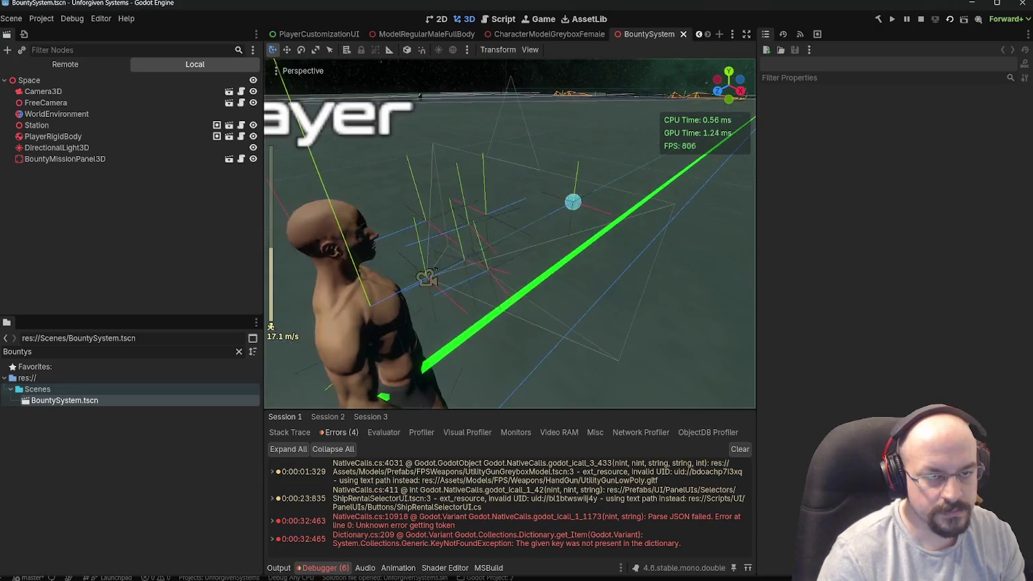
{"action": "key", "text": "s"}
{"action": "key", "text": "s"}
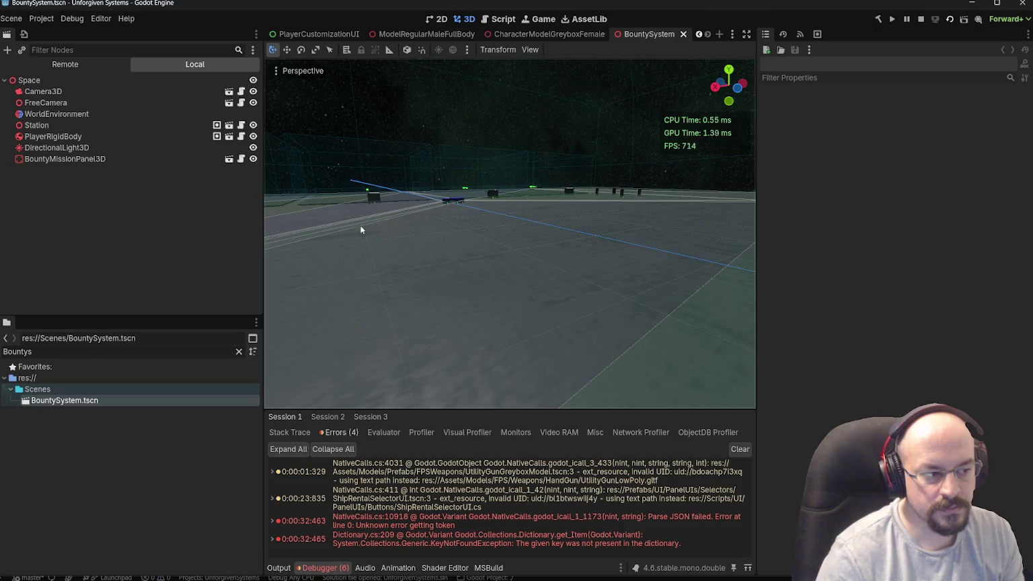
{"action": "left_click", "coordinate": [548, 35]}
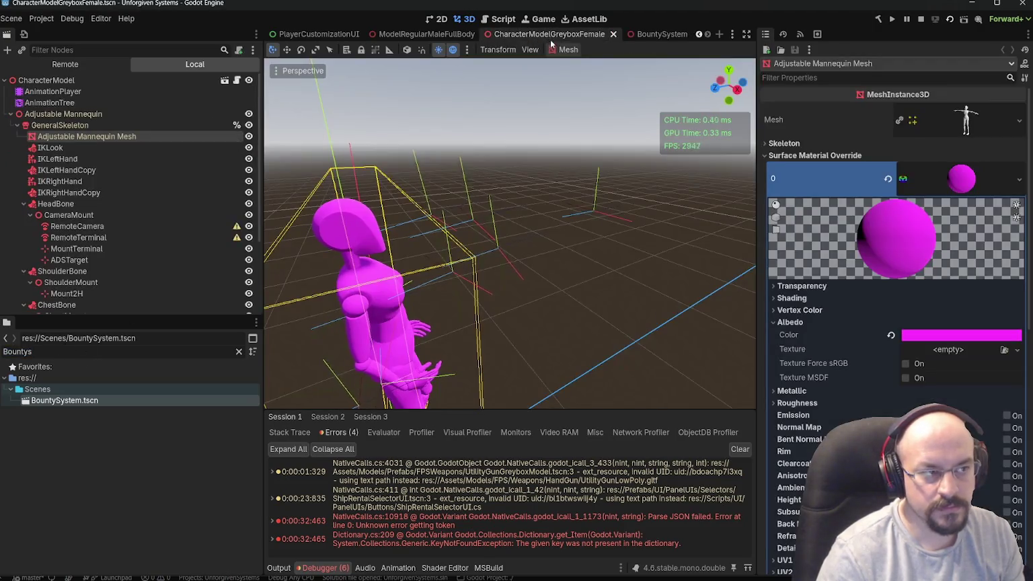
- Close and reopen CharacterModelGreyboxFemale.tscn via the 'charac' filter, then request its deletion again
{"action": "left_click", "coordinate": [613, 35]}
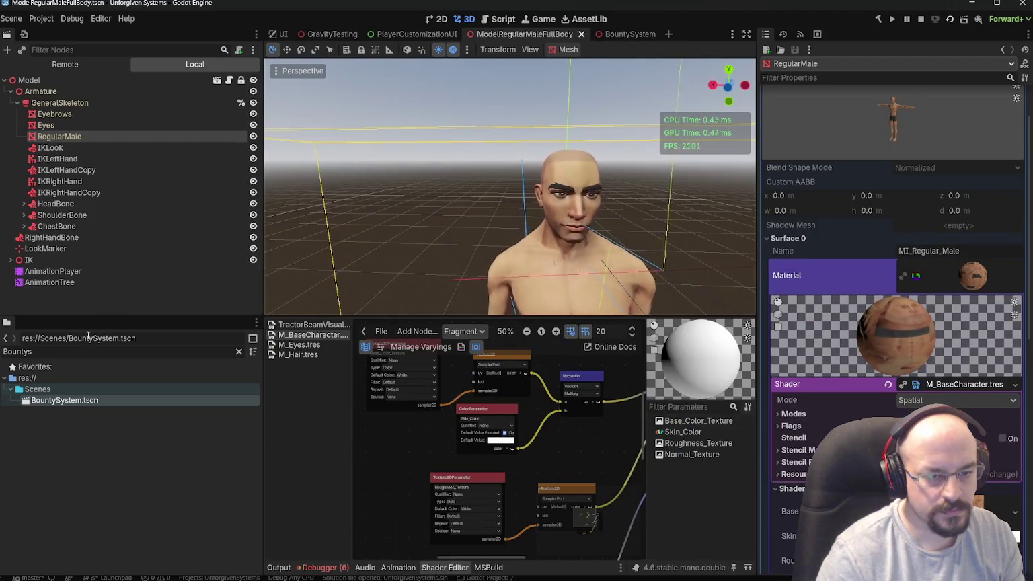
{"action": "double_click", "coordinate": [69, 350]}
{"action": "type", "text": "charac"}
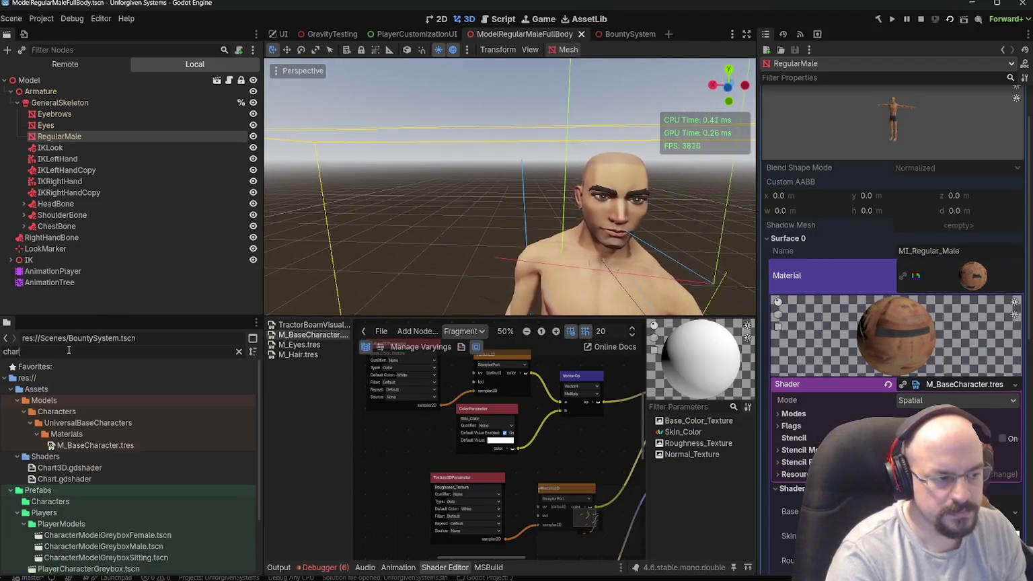
{"action": "double_click", "coordinate": [116, 502]}
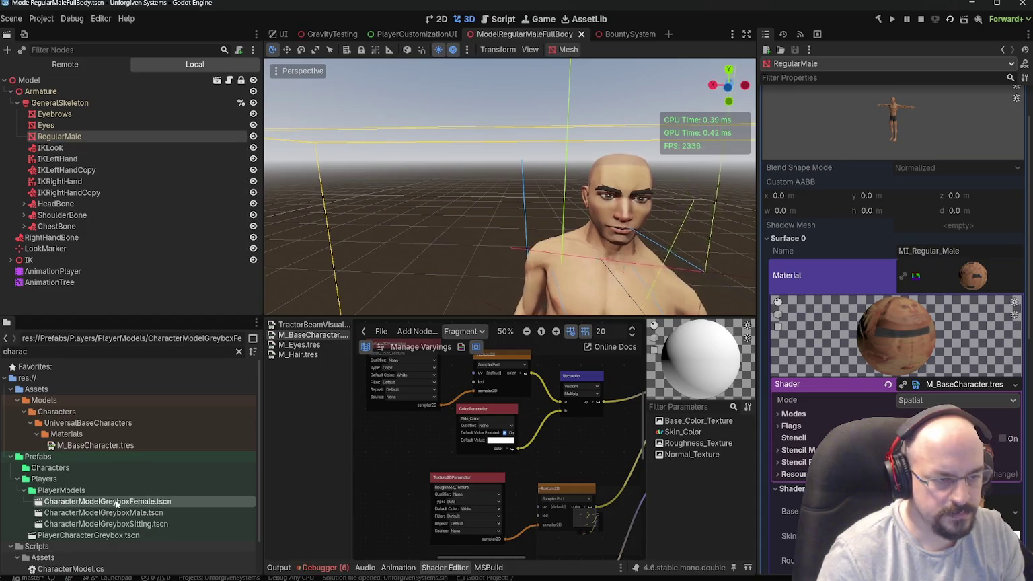
{"action": "key", "text": "Delete"}
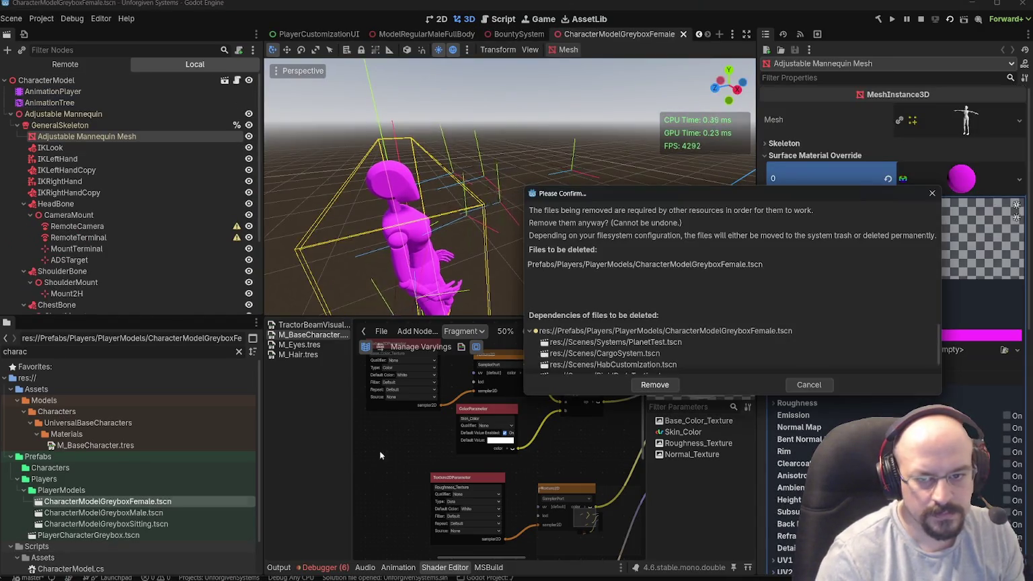
- Enlarge the confirmation dialog to list all dependents, including RigidBodyTesting.tscn, then cancel
{"action": "scroll", "coordinate": [604, 348], "scroll_direction": "down", "scroll_amount": 1}
{"action": "left_click_drag", "start_coordinate": [590, 395], "coordinate": [589, 522]}
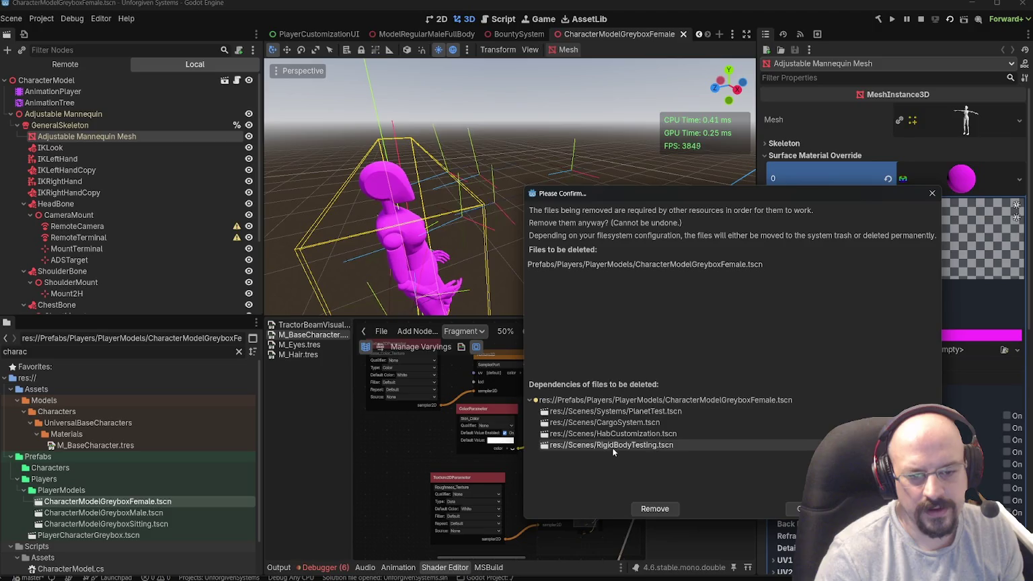
{"action": "left_click", "coordinate": [932, 192]}
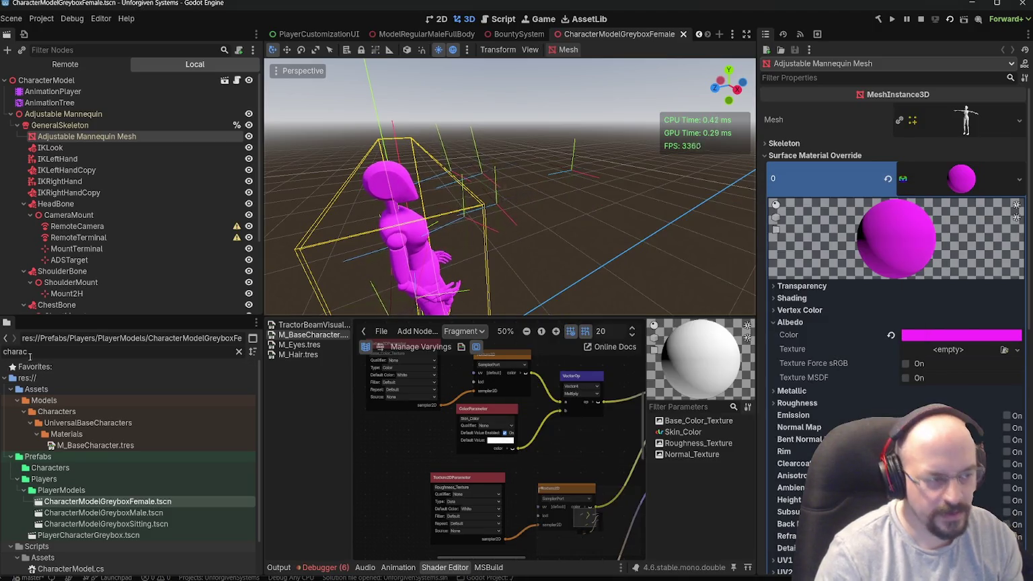
- Open and save RigidBodyTesting.tscn, then fly close to the capsule and yellow box
{"action": "type", "text": "rigidbn"}
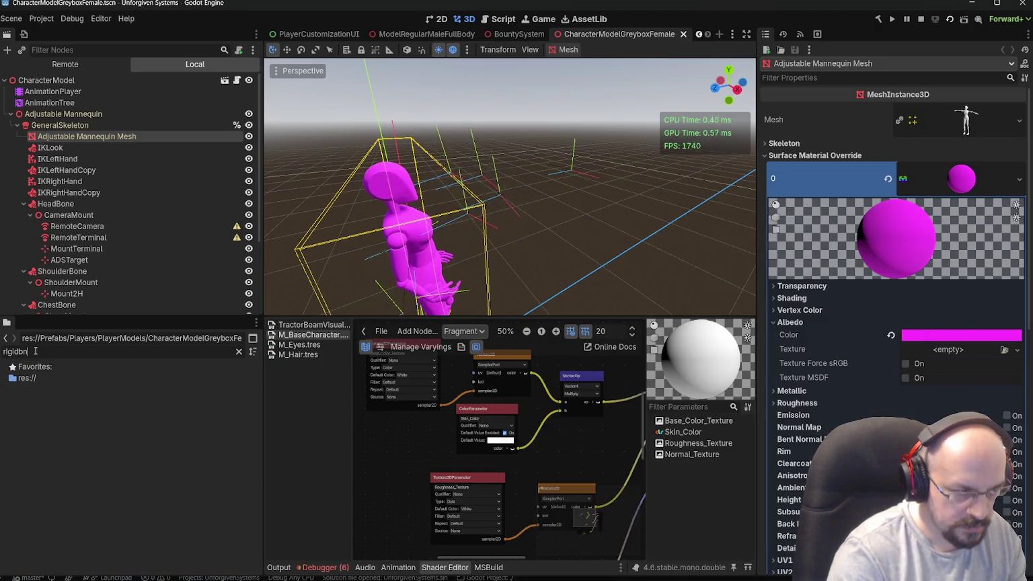
{"action": "double_click", "coordinate": [71, 433]}
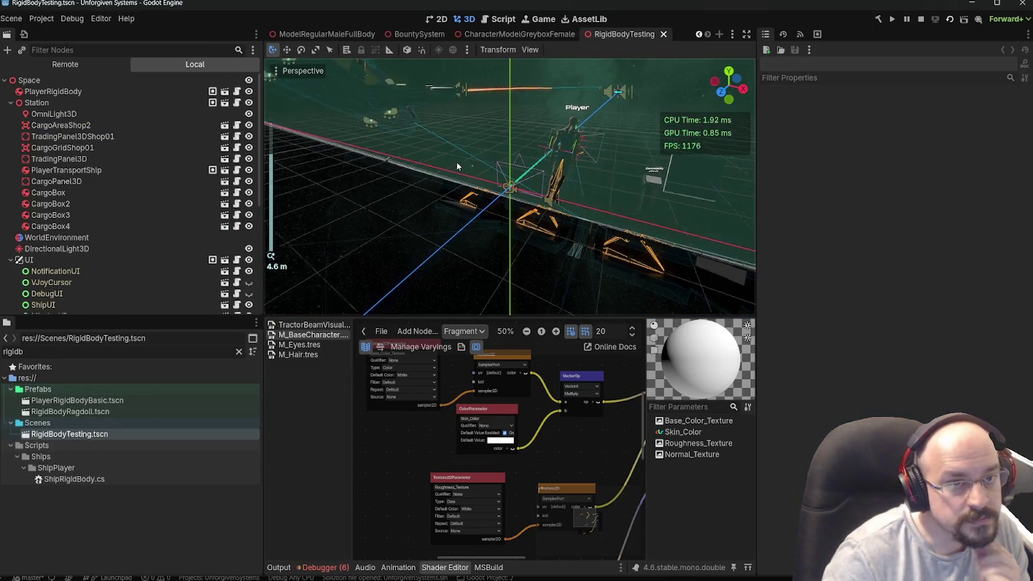
{"action": "scroll", "coordinate": [455, 164], "scroll_direction": "down", "scroll_amount": 5}
{"action": "key", "text": "ctrl+s"}
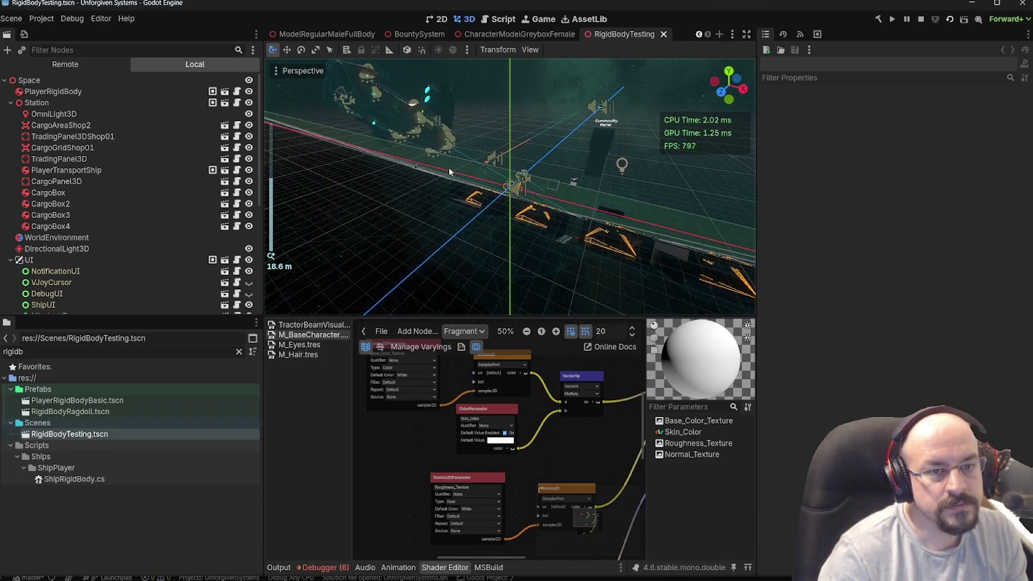
{"action": "key", "text": "w"}
{"action": "key", "text": "w"}
{"action": "scroll", "coordinate": [510, 187], "scroll_direction": "up", "scroll_amount": 3}
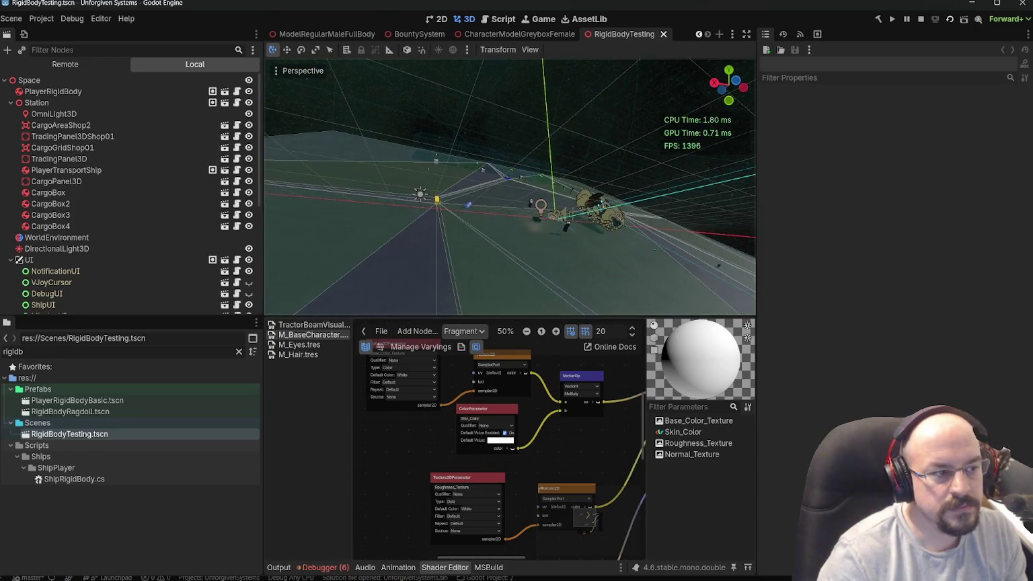
{"action": "scroll", "coordinate": [44, 260], "scroll_direction": "down", "scroll_amount": 3}
- Turn off Editable Children on the UI instance and view the ship
{"action": "right_click", "coordinate": [44, 142]}
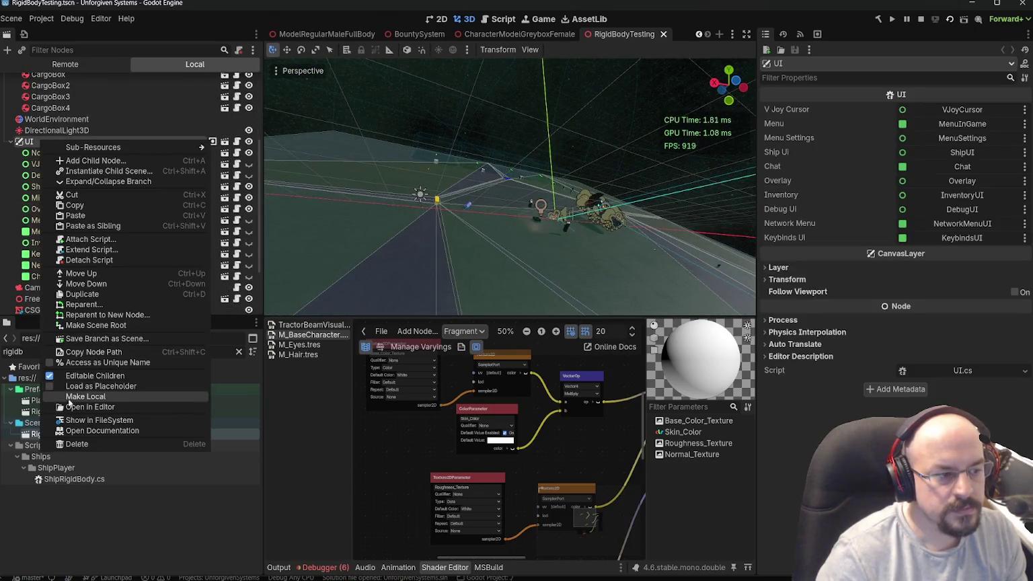
{"action": "left_click", "coordinate": [95, 376]}
{"action": "left_click", "coordinate": [652, 309]}
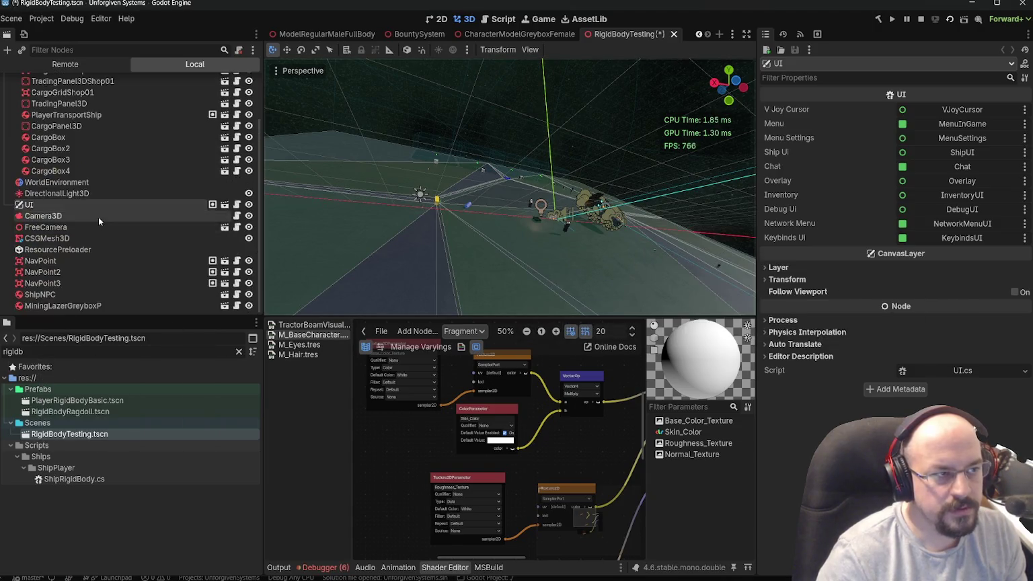
{"action": "scroll", "coordinate": [98, 217], "scroll_direction": "up", "scroll_amount": 2}
{"action": "key", "text": "w"}
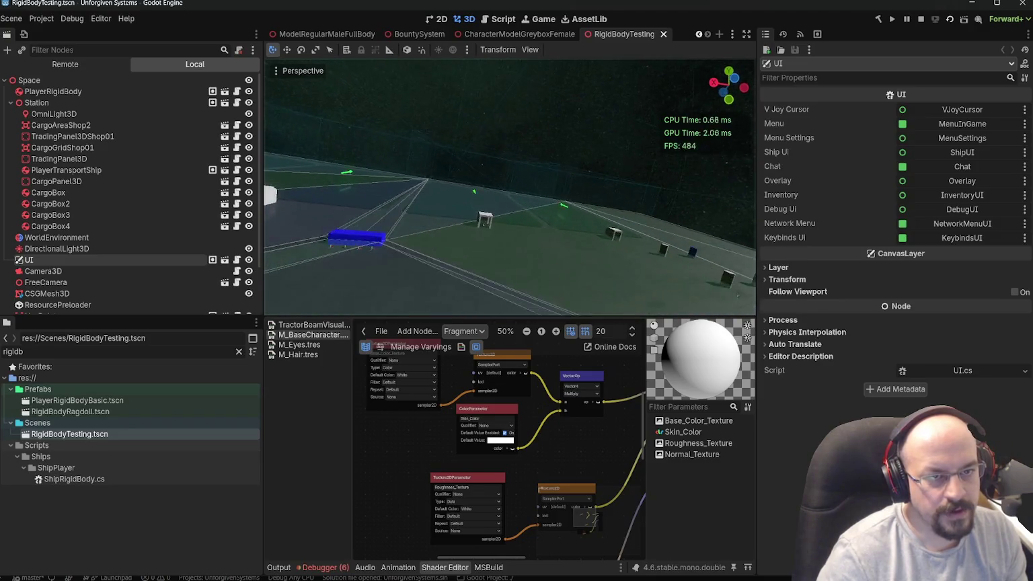
{"action": "scroll", "coordinate": [510, 186], "scroll_direction": "up", "scroll_amount": 3}
{"action": "scroll", "coordinate": [510, 187], "scroll_direction": "up", "scroll_amount": 4}
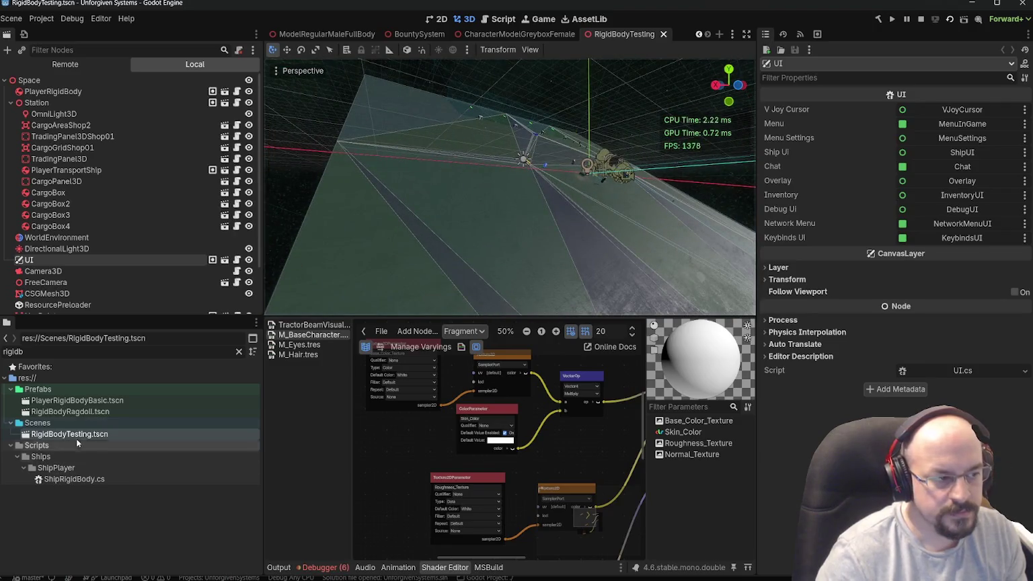
- Try deleting the female greybox model again, cancel, and open HabCustomization.tscn
{"action": "type", "text": "char"}
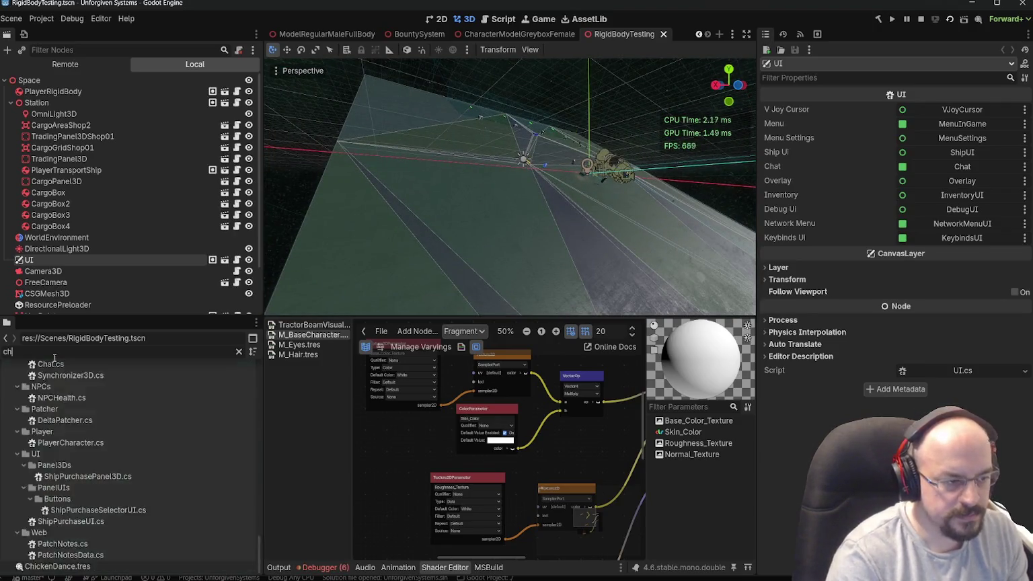
{"action": "left_click", "coordinate": [107, 465]}
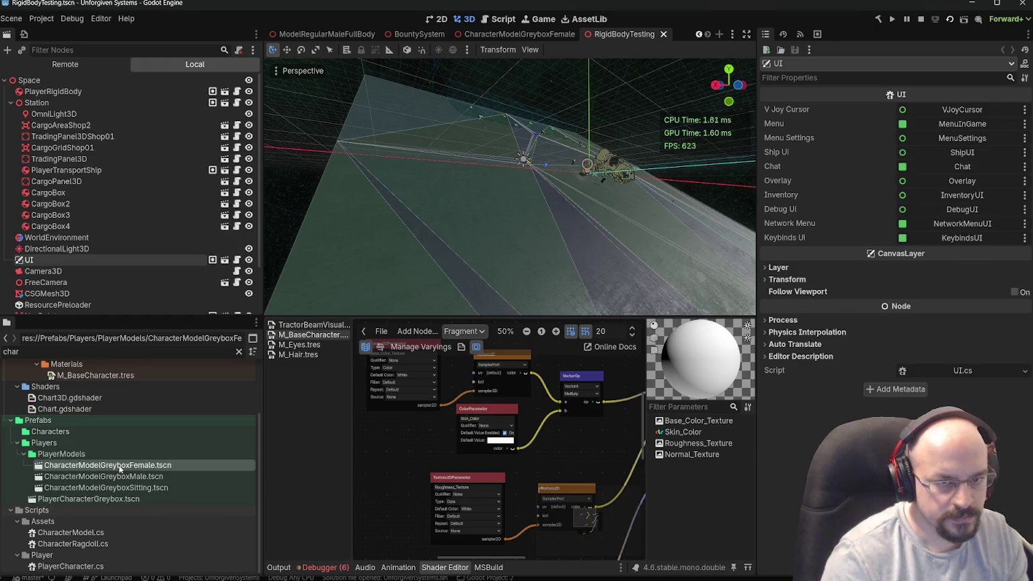
{"action": "key", "text": "Delete"}
{"action": "left_click", "coordinate": [808, 385]}
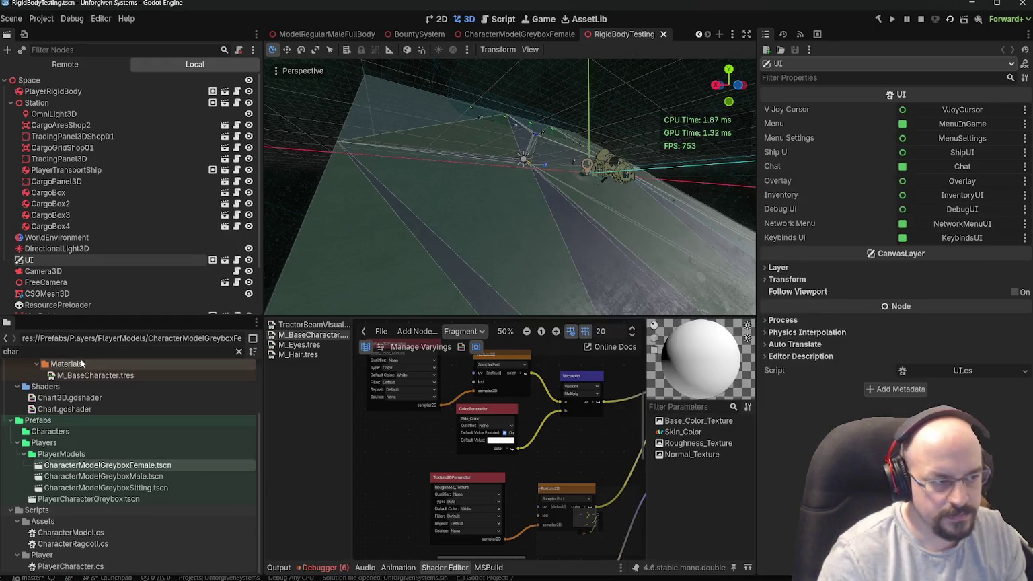
{"action": "type", "text": "habcus"}
{"action": "double_click", "coordinate": [52, 401]}
- Close HabCustomization and open CharacterModelGreyboxFemale.tscn through the 'characte' filter
{"action": "left_click_drag", "start_coordinate": [529, 105], "coordinate": [540, 278]}
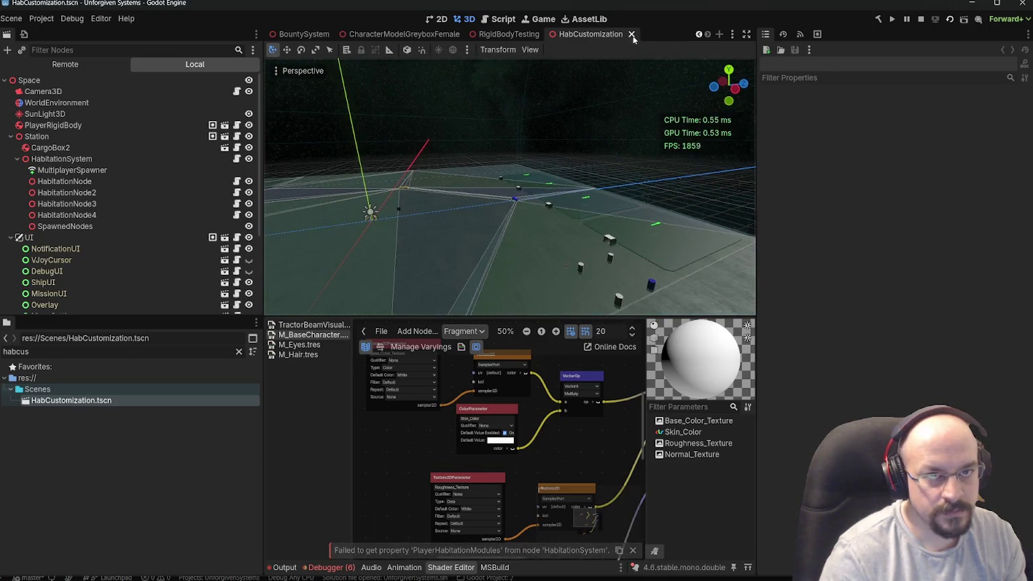
{"action": "left_click", "coordinate": [632, 34]}
{"action": "left_click", "coordinate": [80, 445]}
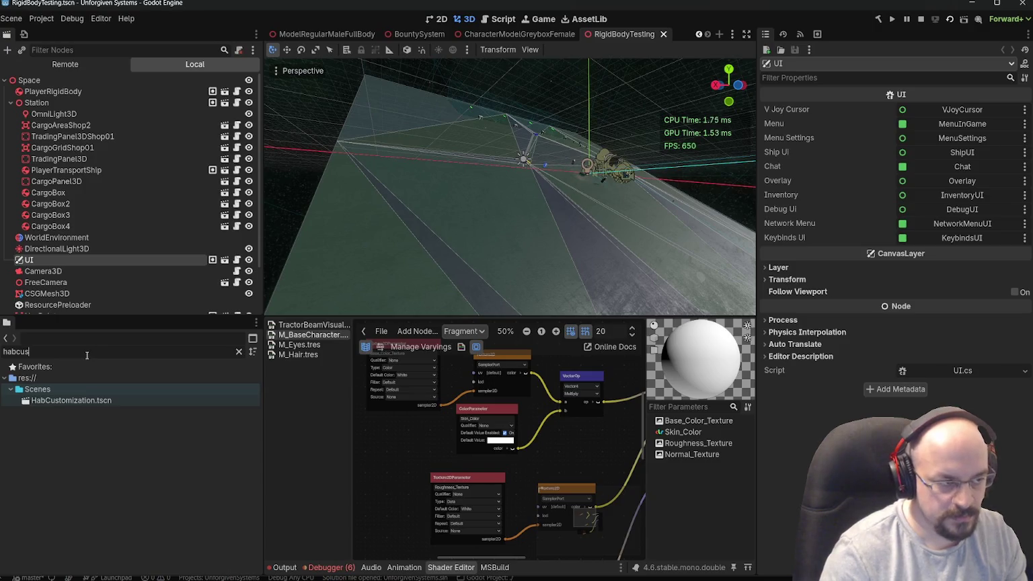
{"action": "type", "text": "characte"}
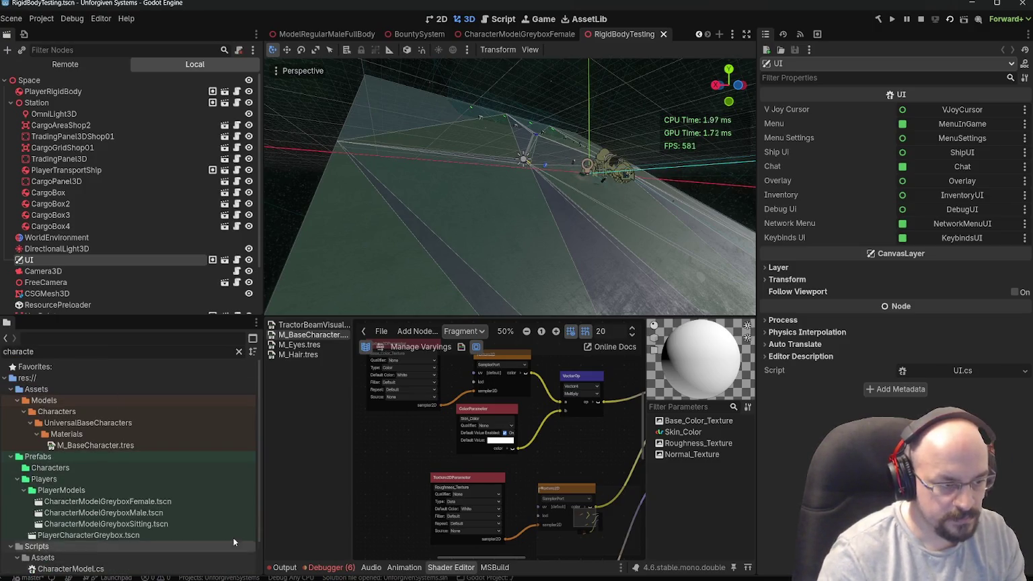
{"action": "double_click", "coordinate": [101, 501]}
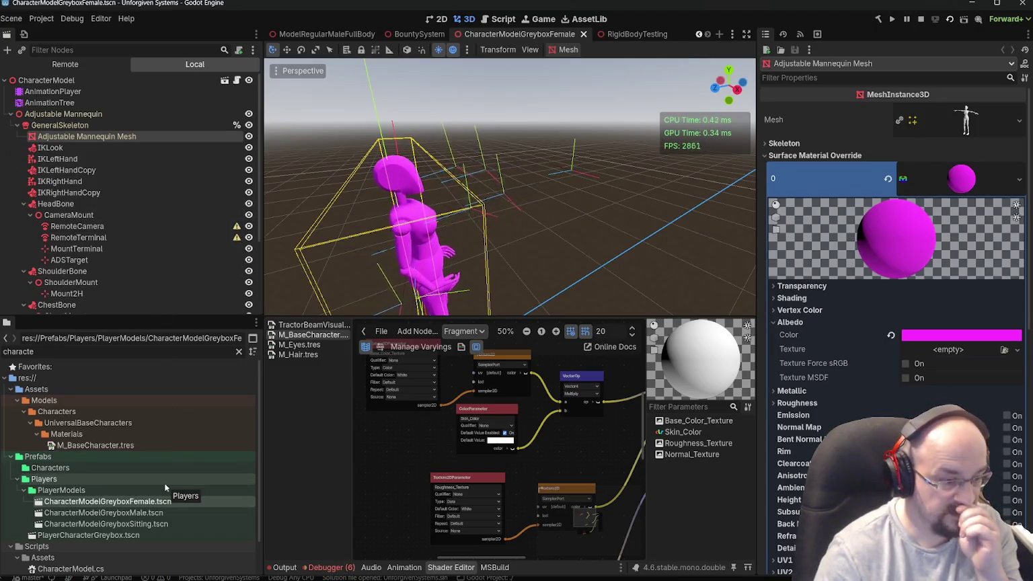
{"action": "scroll", "coordinate": [165, 487], "scroll_direction": "down", "scroll_amount": 2}
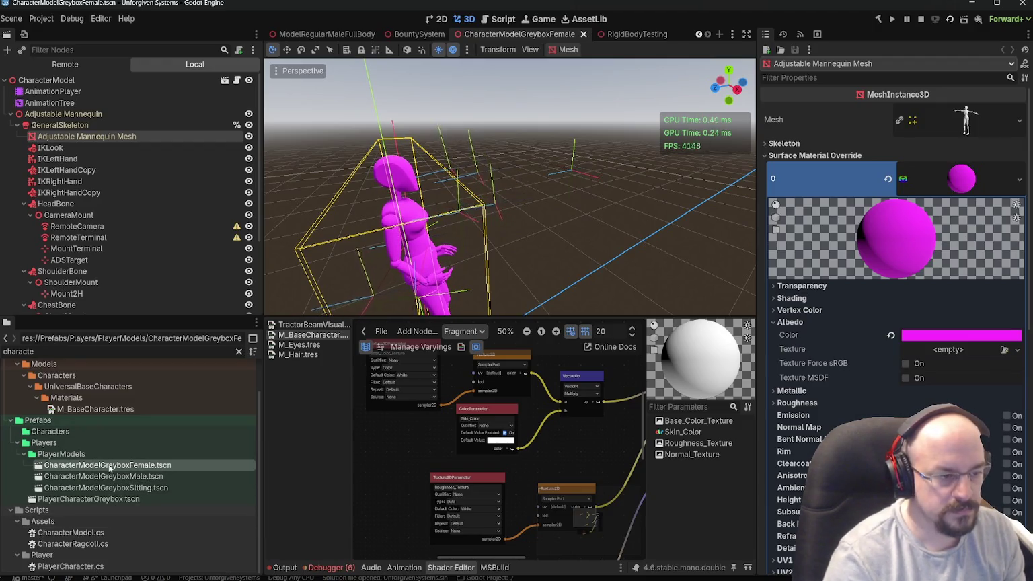
- Request deleting CharacterModelGreyboxFemale.tscn, then cancel after seeing its PlanetTest and CargoSystem dependents
{"action": "key", "text": "Delete"}
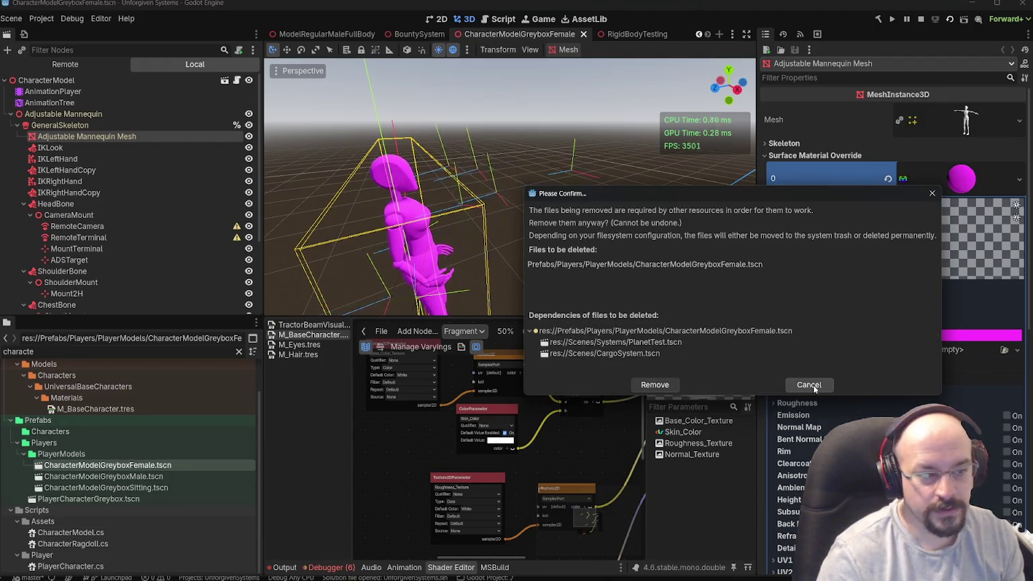
{"action": "left_click", "coordinate": [813, 389]}
{"action": "left_click", "coordinate": [62, 358]}
{"action": "double_click", "coordinate": [42, 351]}
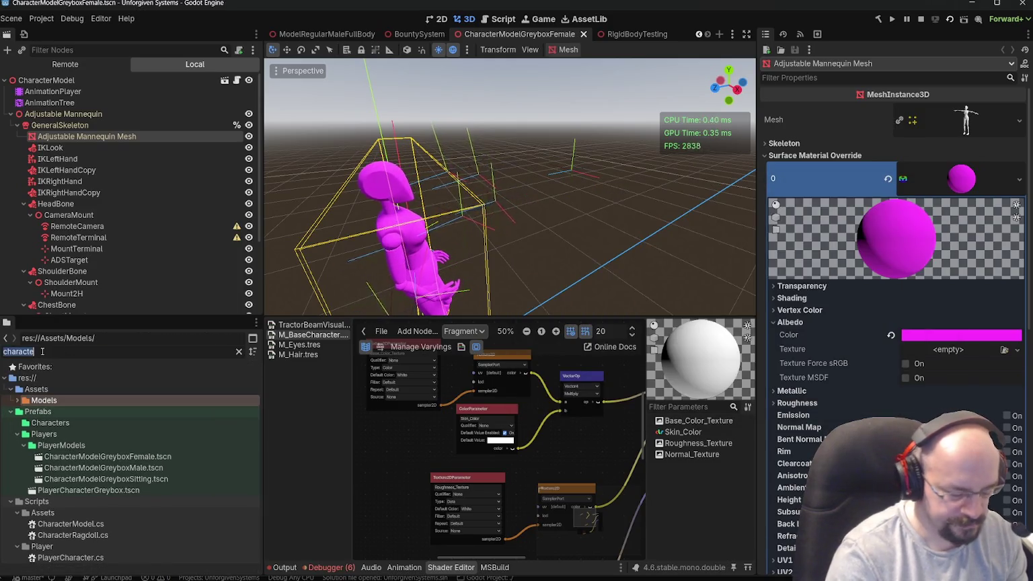
- Open the Planets PlanetTest prefab, inspect PlanetGravityArea, then close it
{"action": "type", "text": "planettes"}
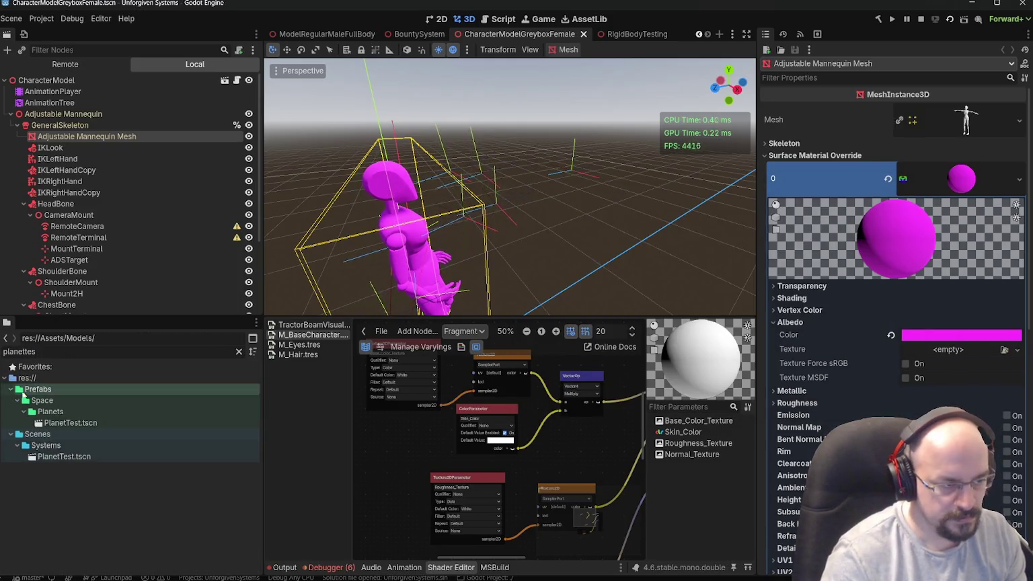
{"action": "double_click", "coordinate": [70, 422]}
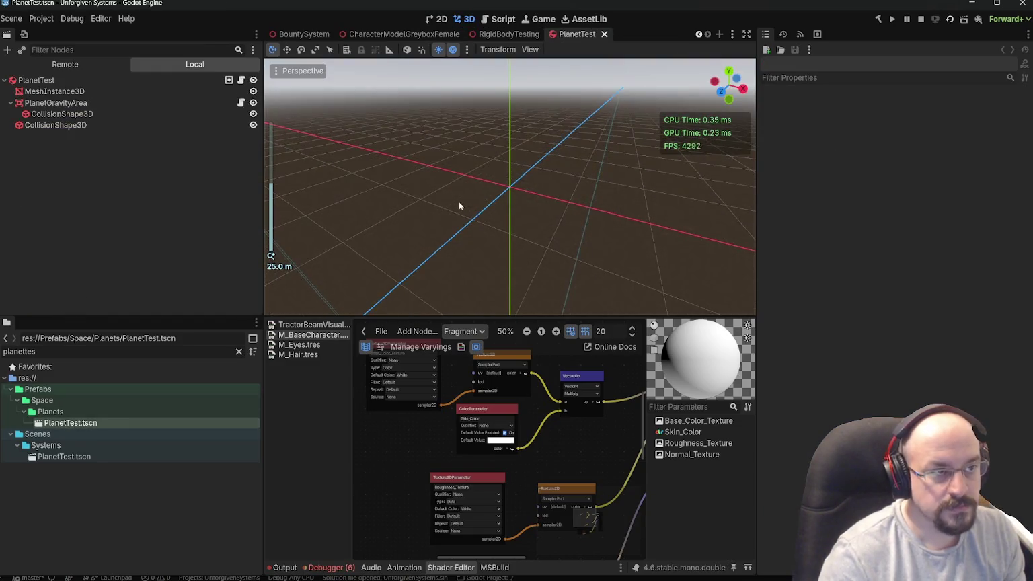
{"action": "double_click", "coordinate": [55, 103]}
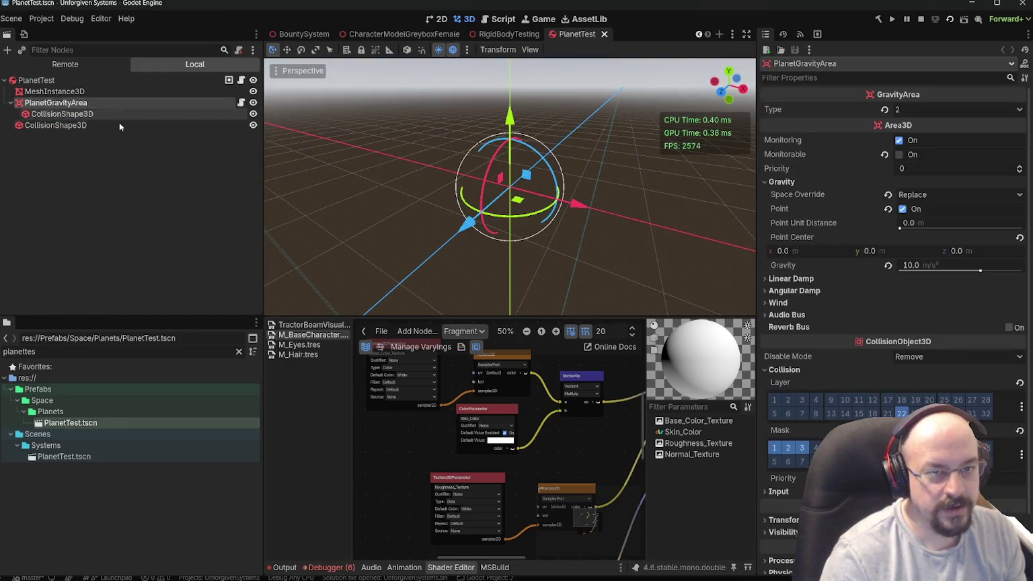
{"action": "left_click_drag", "start_coordinate": [516, 142], "coordinate": [282, 134]}
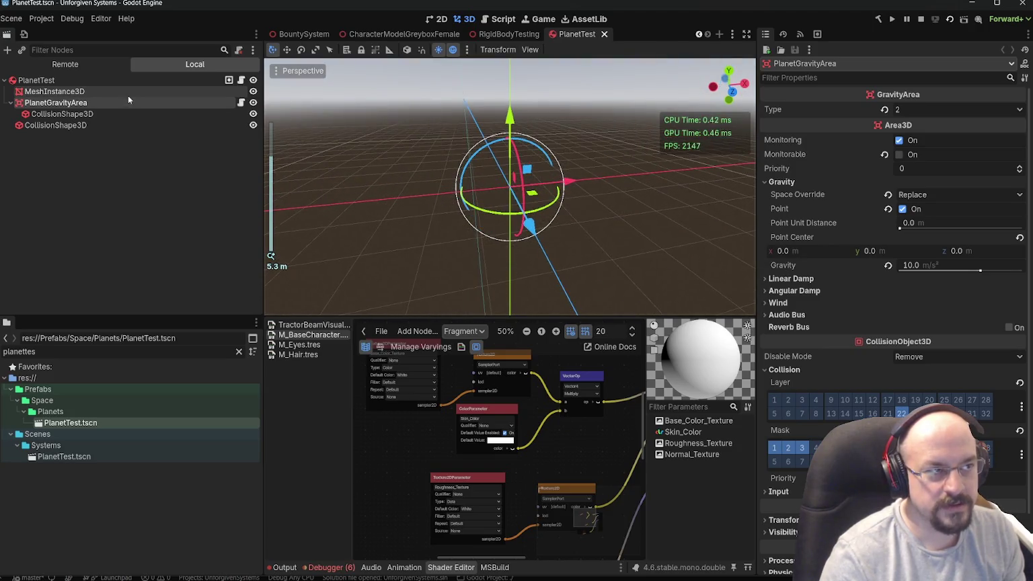
{"action": "left_click", "coordinate": [605, 34]}
- Open and save Scenes/Systems/PlanetTest.tscn, then clear the FileSystem filter
{"action": "left_click", "coordinate": [74, 458]}
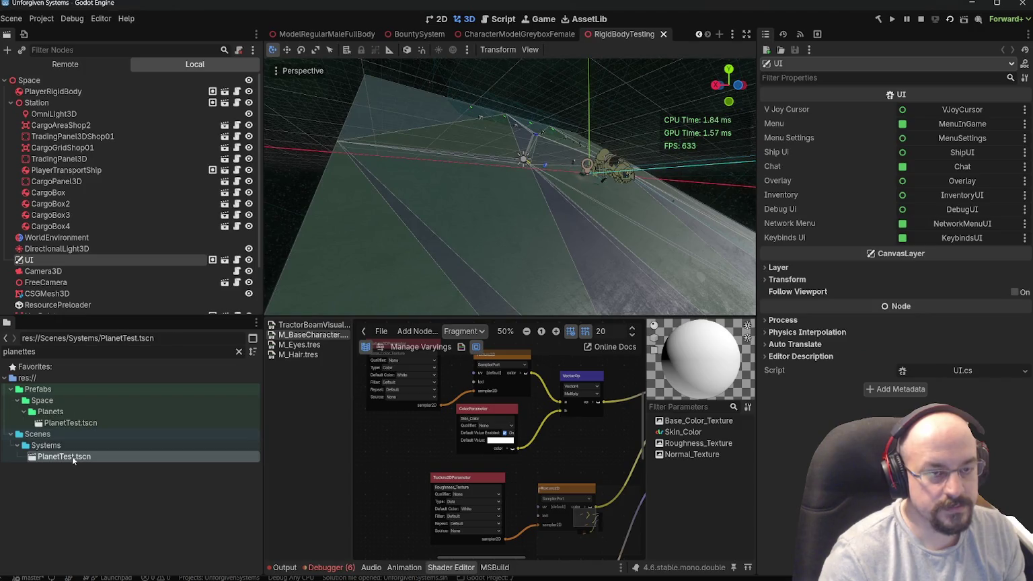
{"action": "double_click", "coordinate": [73, 457]}
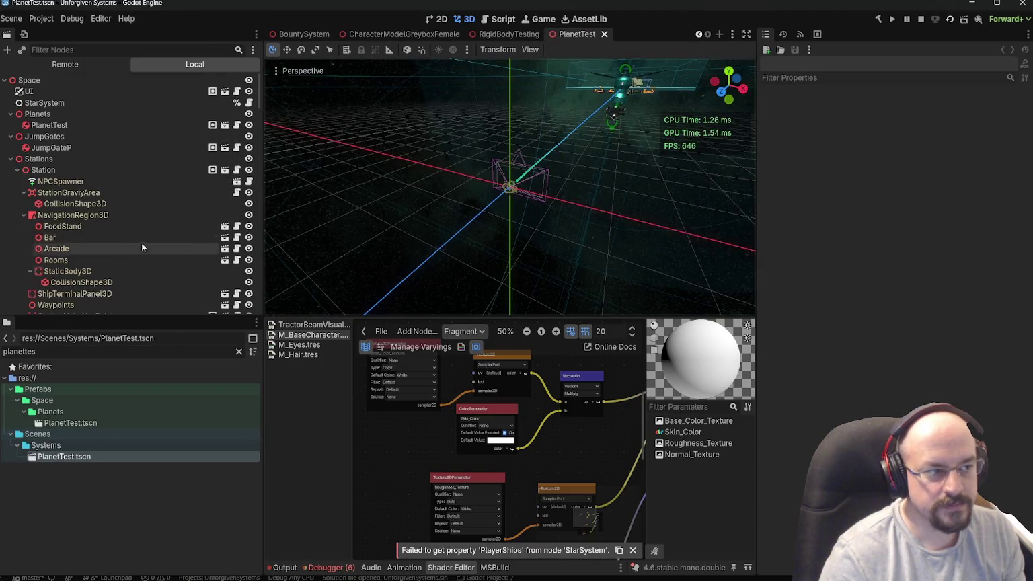
{"action": "key", "text": "ctrl+s"}
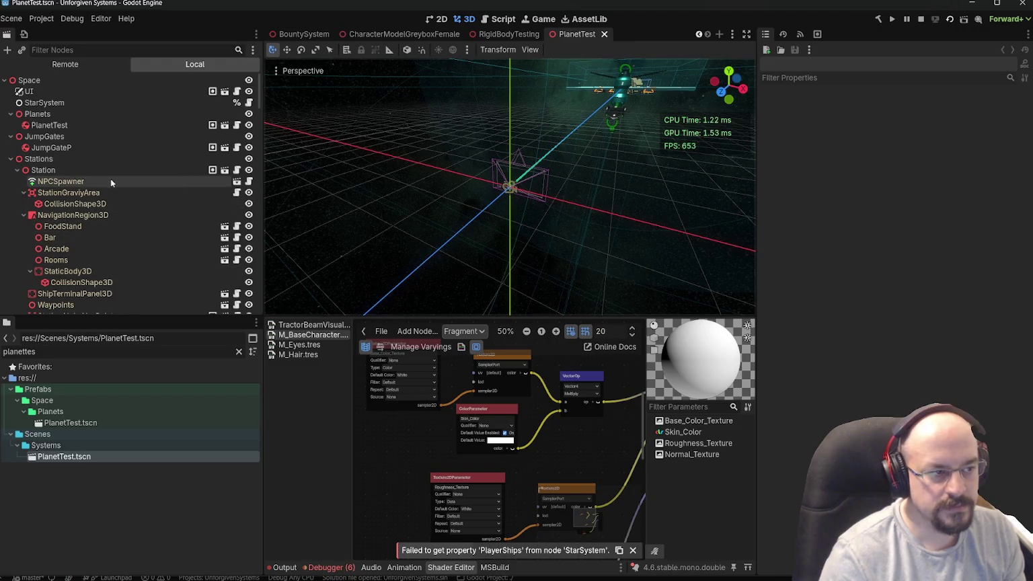
{"action": "scroll", "coordinate": [110, 178], "scroll_direction": "down", "scroll_amount": 5}
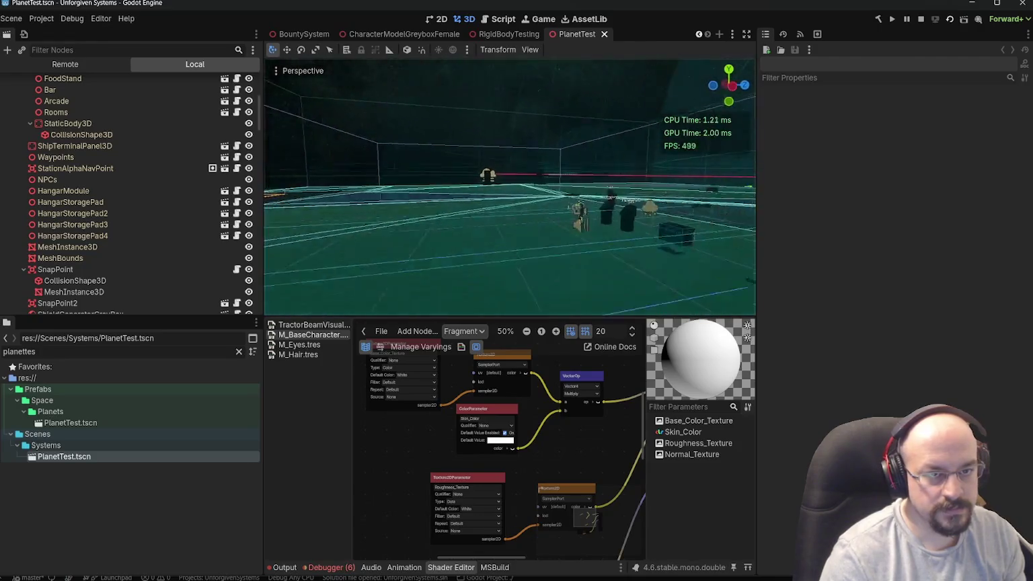
{"action": "key", "text": "ctrl+s"}
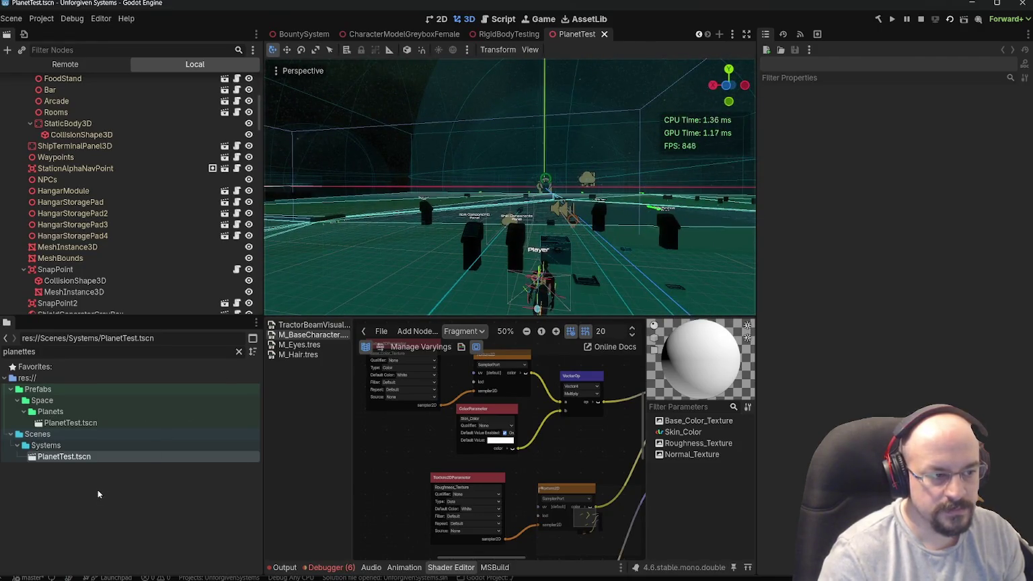
{"action": "left_click", "coordinate": [98, 494]}
{"action": "left_click", "coordinate": [240, 354]}
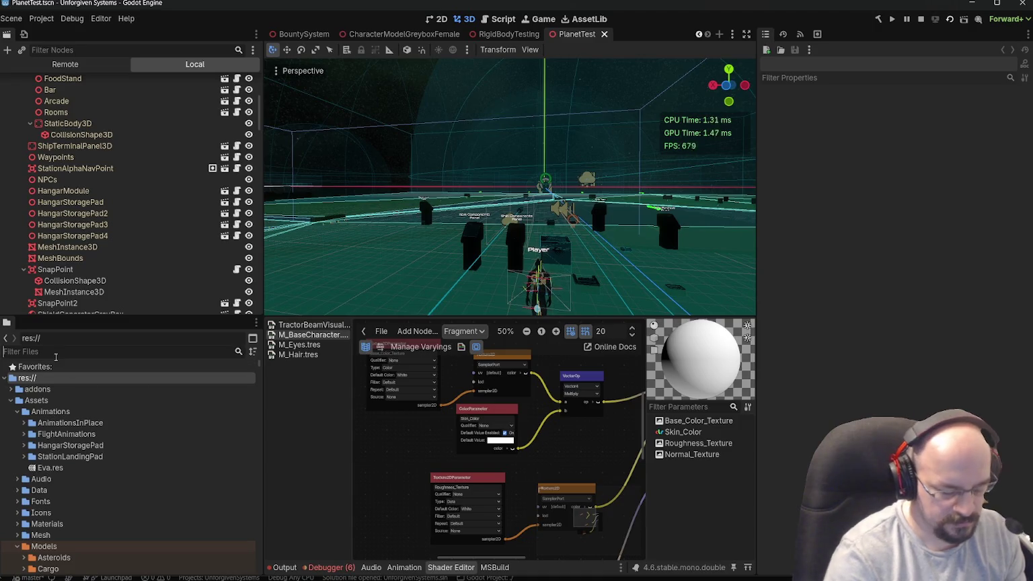
- Filter for 'charac', open CharacterModelGreyboxFemale.tscn, and check its dependents without deleting it
{"action": "left_click", "coordinate": [53, 355]}
{"action": "type", "text": "charac"}
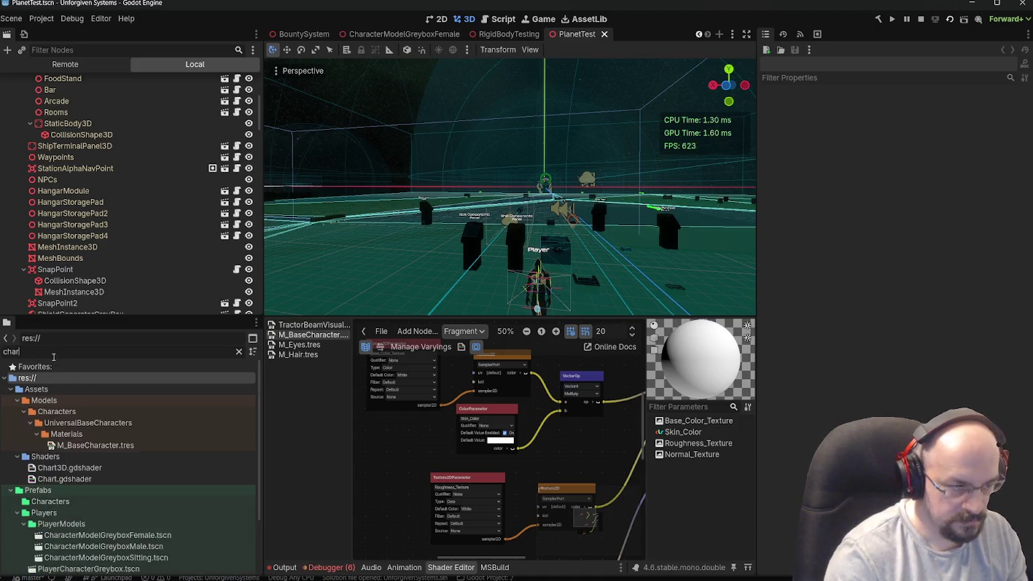
{"action": "double_click", "coordinate": [111, 502]}
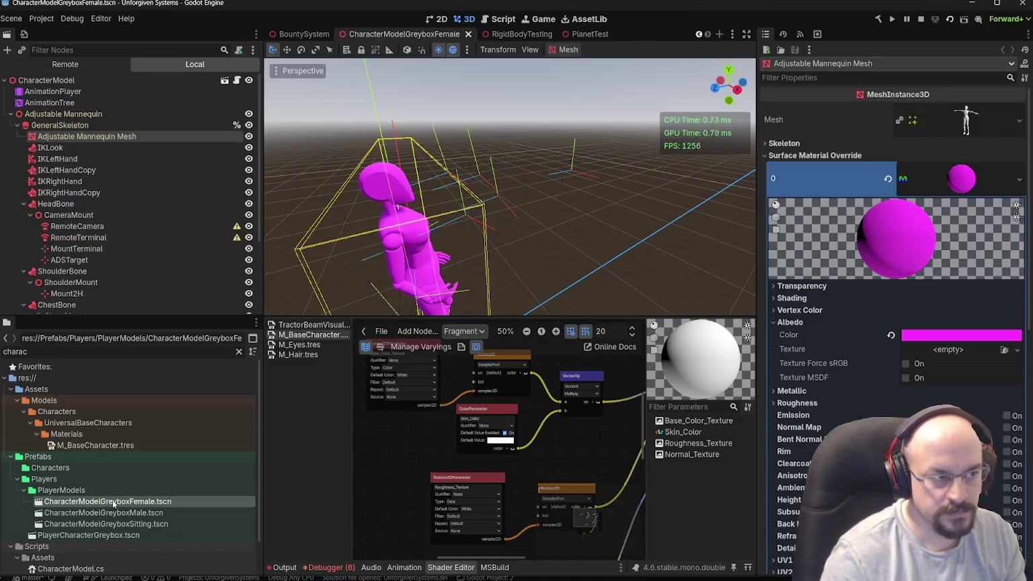
{"action": "key", "text": "Delete"}
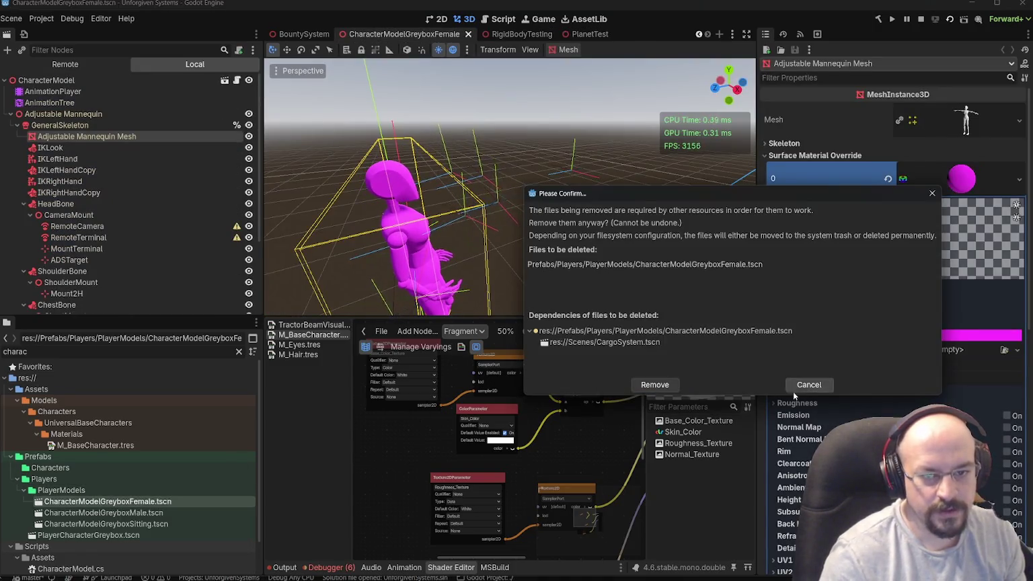
{"action": "key", "text": "Escape"}
{"action": "left_click", "coordinate": [56, 353]}
- Filter the FileSystem for 'cargosys' and open the CargoSystem scene
{"action": "key", "text": "BackSpace"}
{"action": "key", "text": "BackSpace"}
{"action": "key", "text": "BackSpace"}
{"action": "type", "text": "cargosys"}
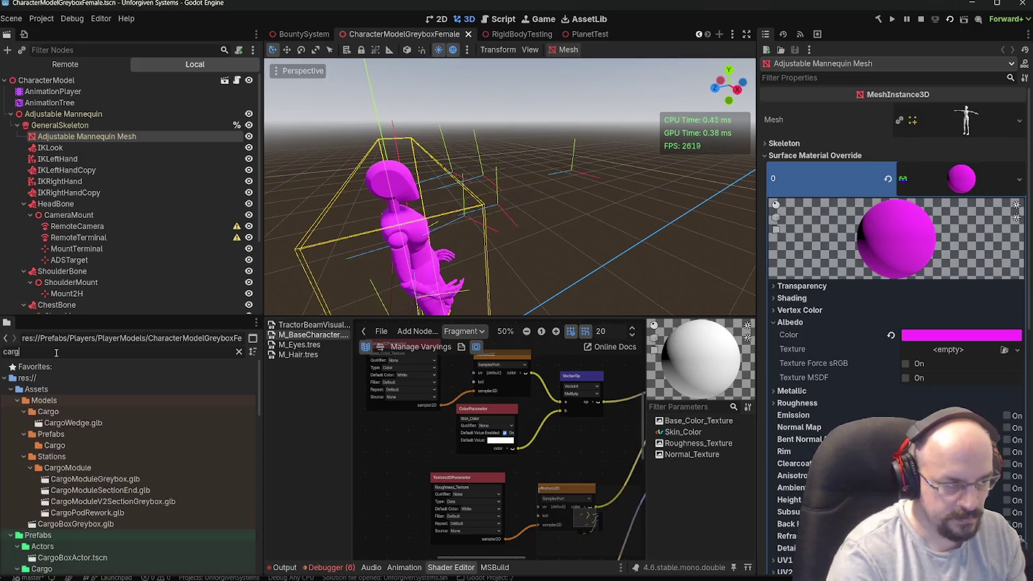
{"action": "double_click", "coordinate": [62, 434]}
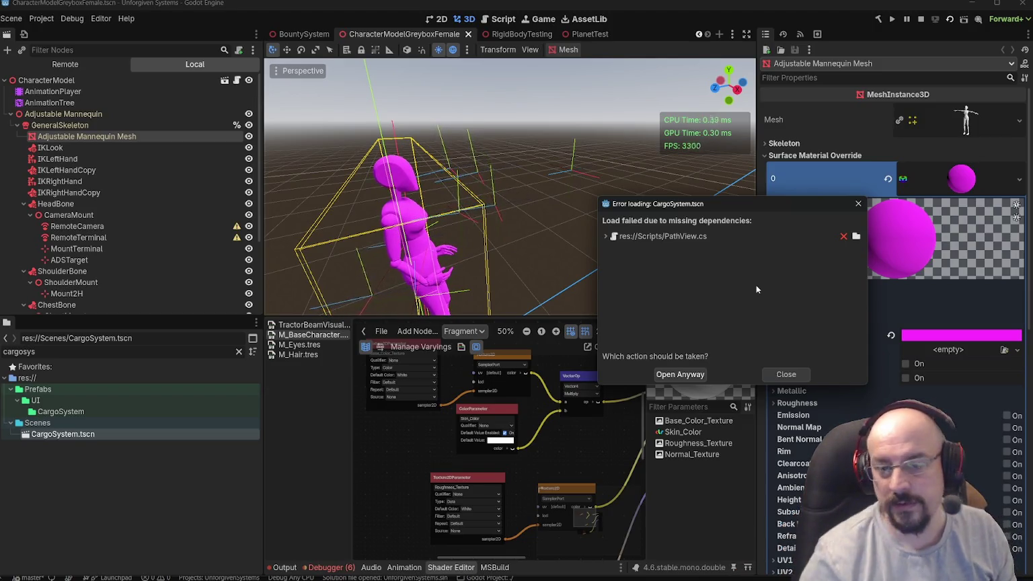
- Open CargoSystem.tscn despite the missing script, turn off Editable Children on UI, and save
{"action": "left_click", "coordinate": [679, 374]}
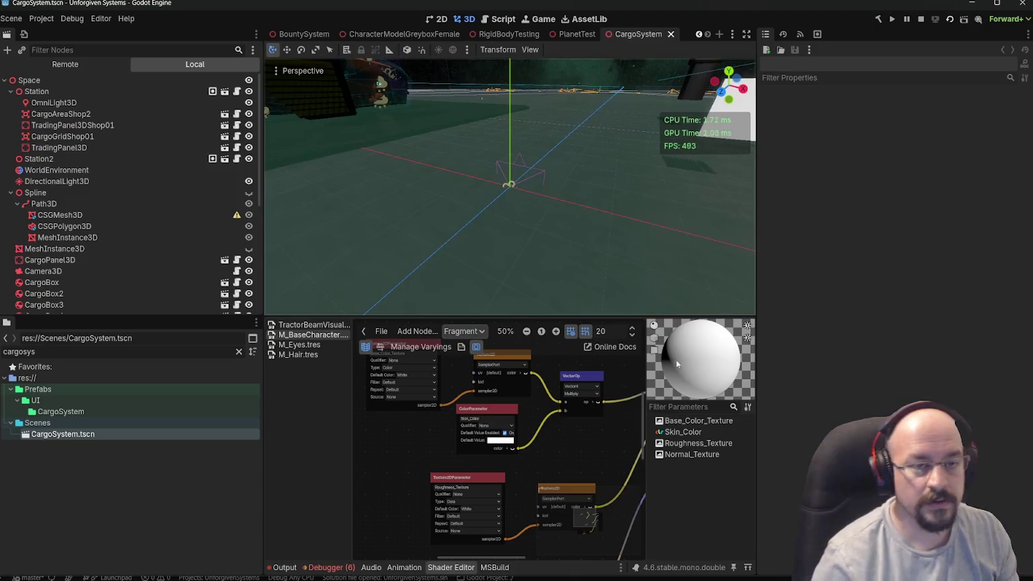
{"action": "scroll", "coordinate": [470, 225], "scroll_direction": "up", "scroll_amount": 2}
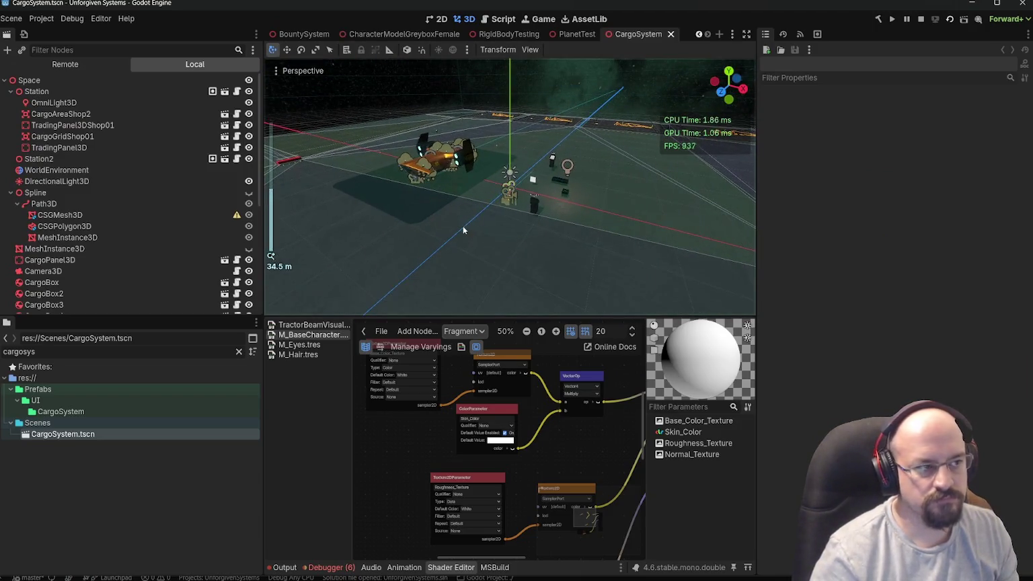
{"action": "left_click_drag", "start_coordinate": [105, 316], "coordinate": [104, 494]}
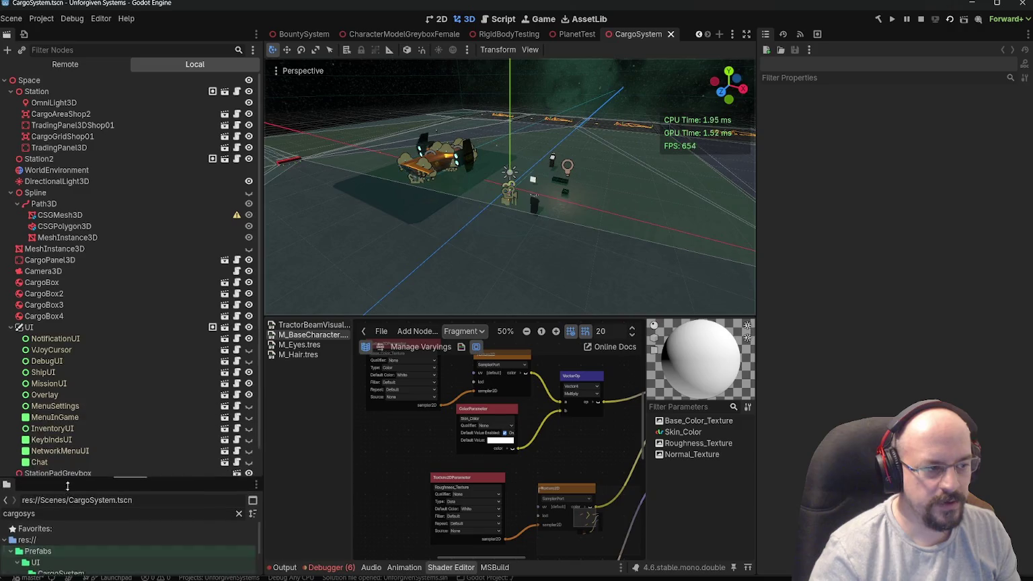
{"action": "right_click", "coordinate": [22, 327]}
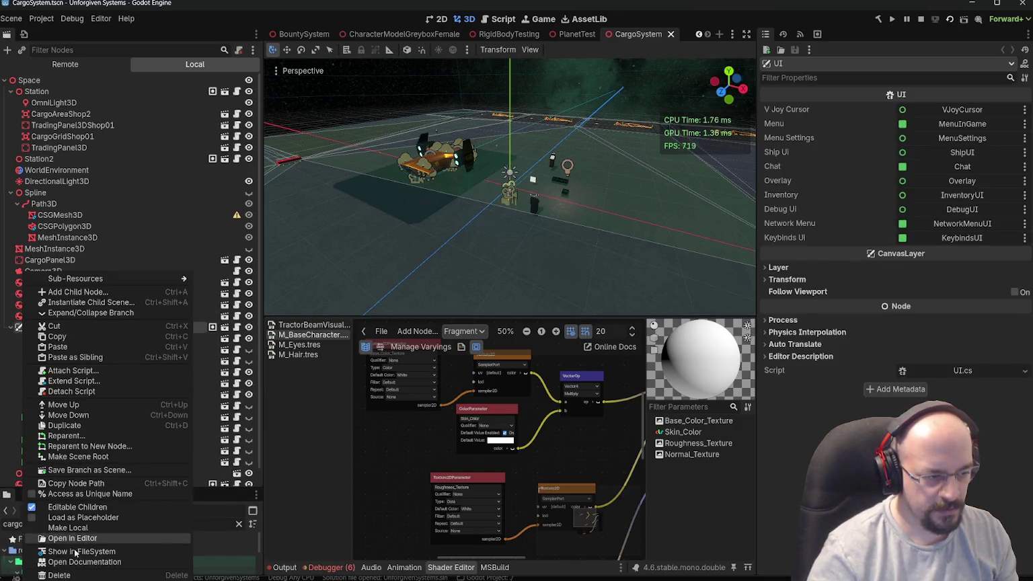
{"action": "left_click", "coordinate": [78, 507]}
{"action": "left_click", "coordinate": [644, 309]}
{"action": "key", "text": "ctrl+s"}
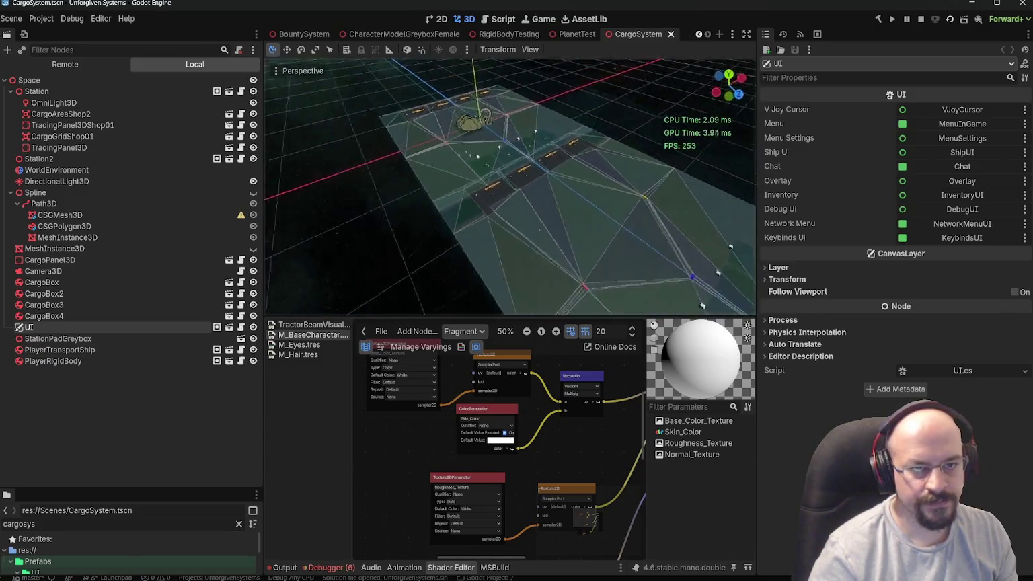
- Move Station2 along Z to 455, save, and close the CargoSystem scene
{"action": "left_click", "coordinate": [533, 246]}
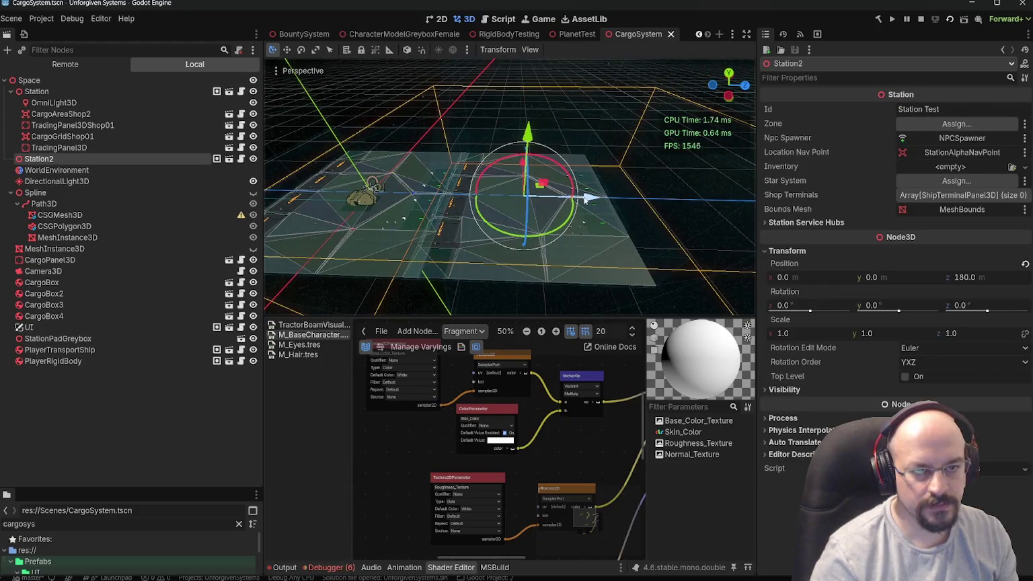
{"action": "left_click_drag", "start_coordinate": [585, 197], "coordinate": [499, 181]}
{"action": "key", "text": "ctrl+s"}
{"action": "key", "text": "f"}
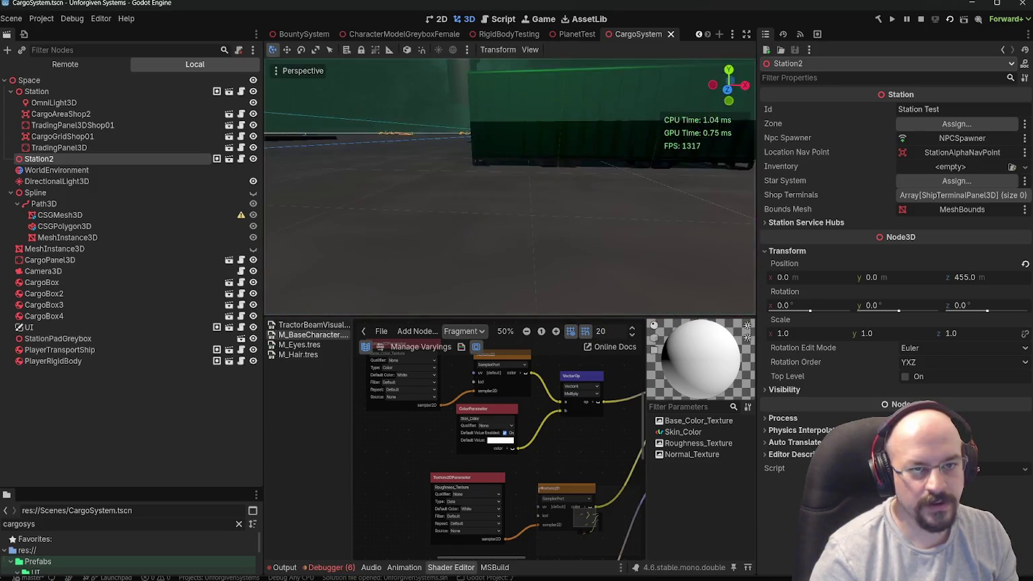
{"action": "left_click", "coordinate": [671, 35]}
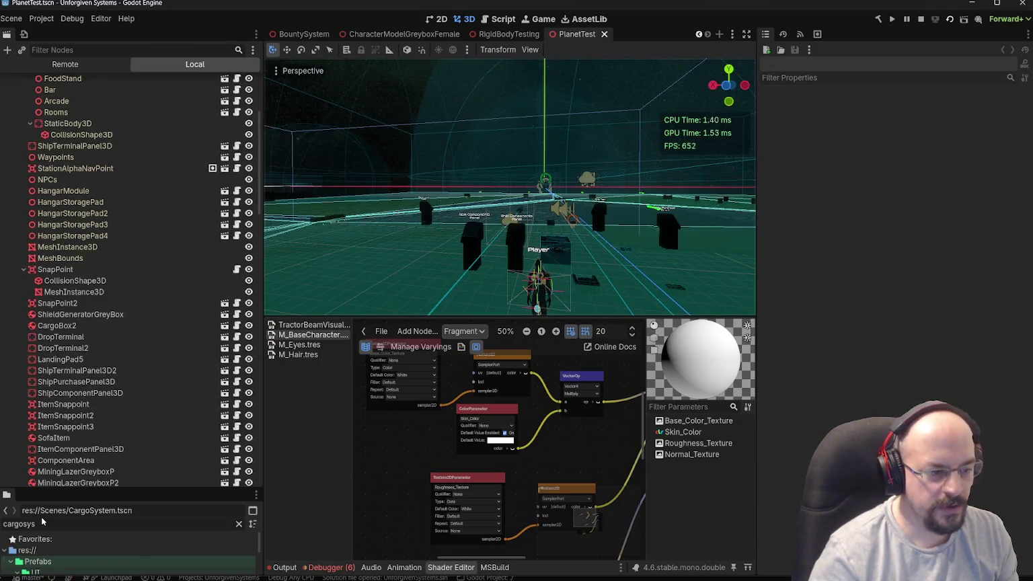
- Filter for 'charac', open the female greybox scene, remove its file, and save
{"action": "left_click_drag", "start_coordinate": [156, 488], "coordinate": [61, 289]}
{"action": "double_click", "coordinate": [60, 321]}
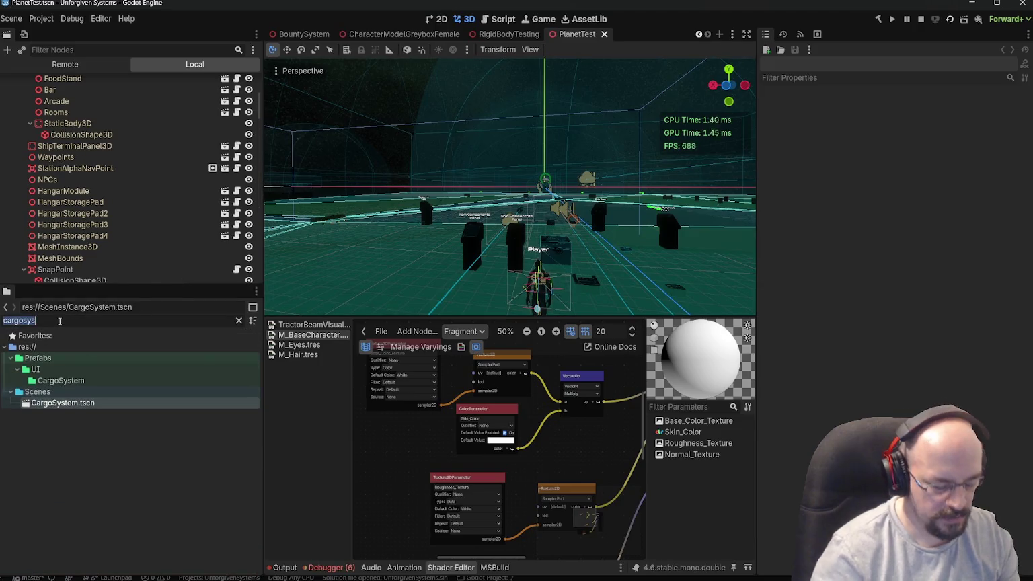
{"action": "type", "text": "charac"}
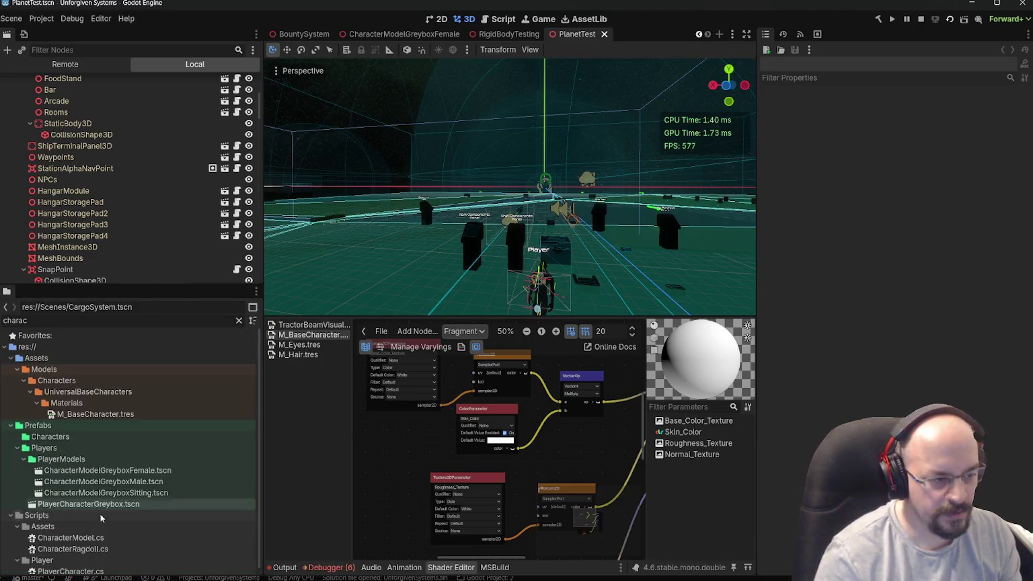
{"action": "double_click", "coordinate": [110, 472]}
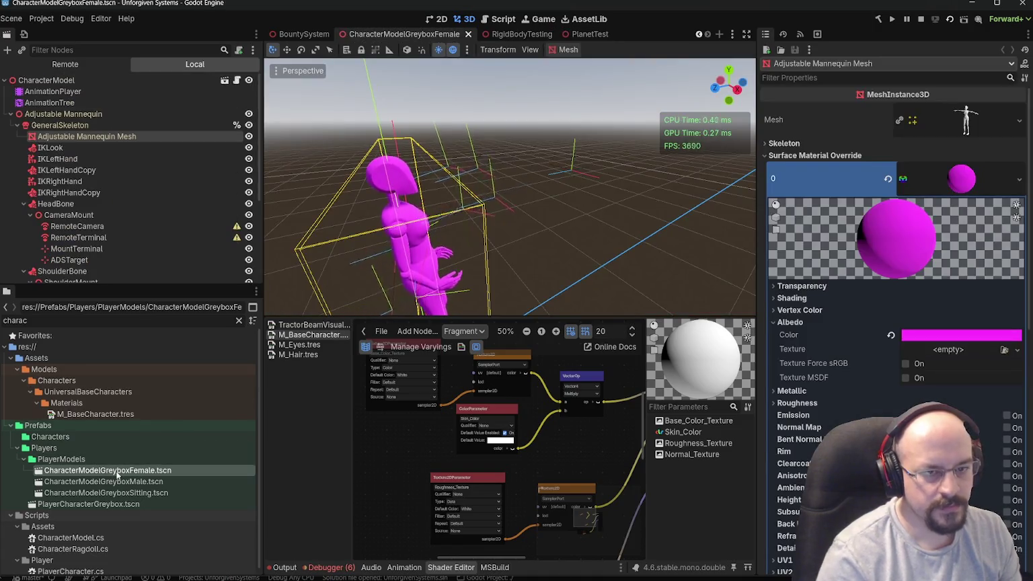
{"action": "key", "text": "Delete"}
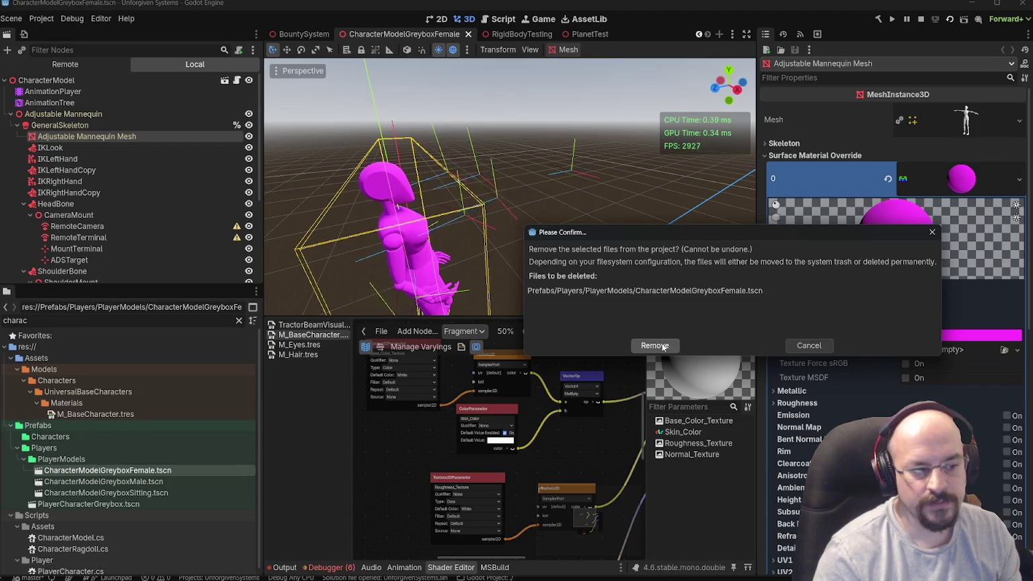
{"action": "left_click", "coordinate": [663, 347]}
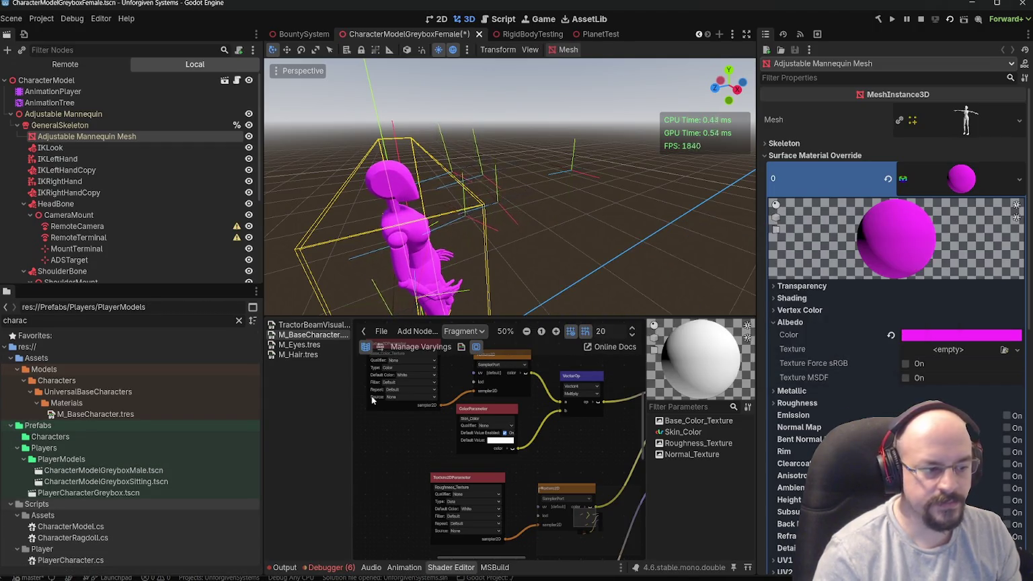
{"action": "key", "text": "ctrl+s"}
- Delete CharacterModelGreyboxFemale.tscn again and close its tab from the save prompt
{"action": "left_click", "coordinate": [133, 471]}
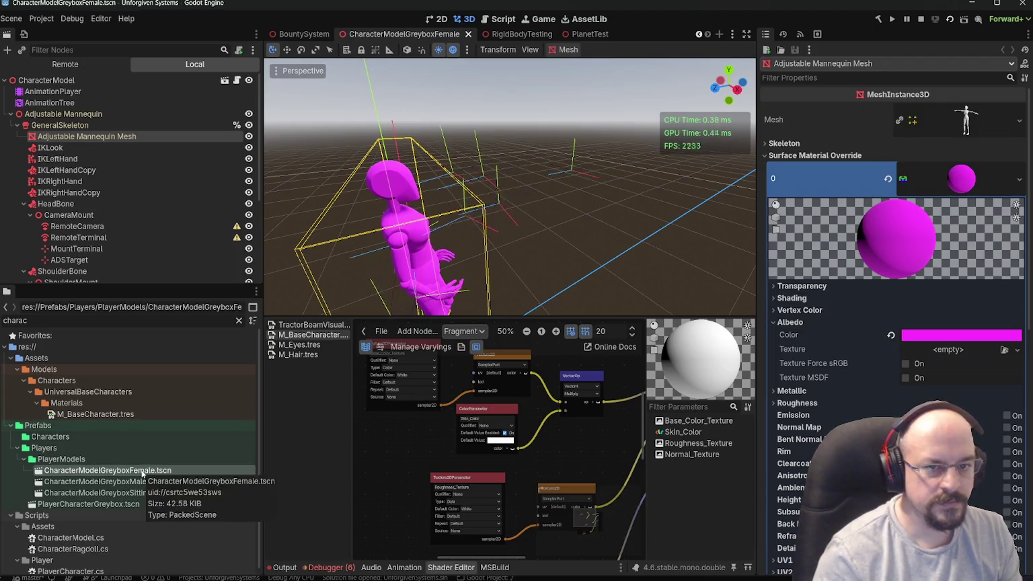
{"action": "key", "text": "Delete"}
{"action": "left_click", "coordinate": [650, 350]}
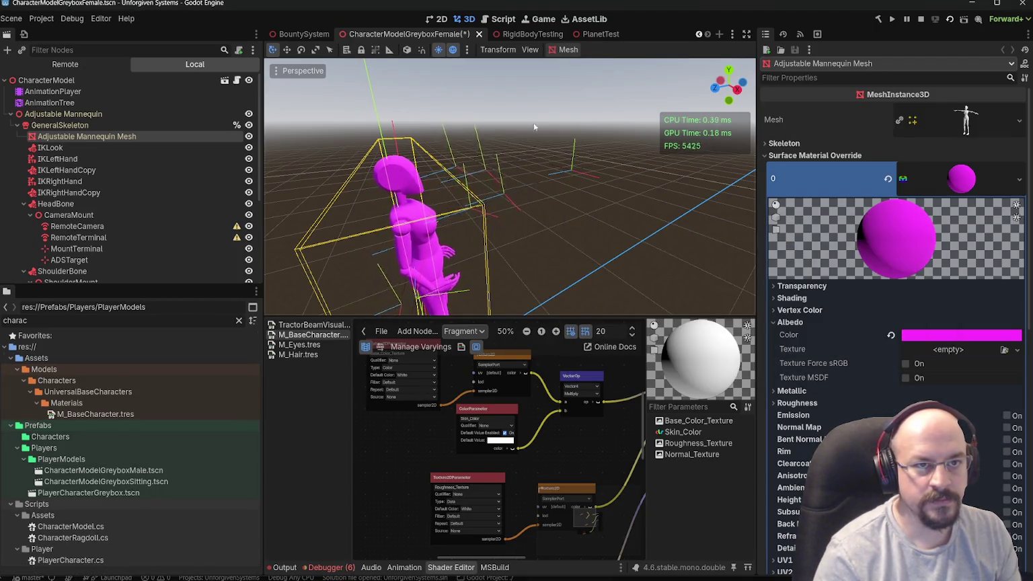
{"action": "left_click", "coordinate": [837, 325]}
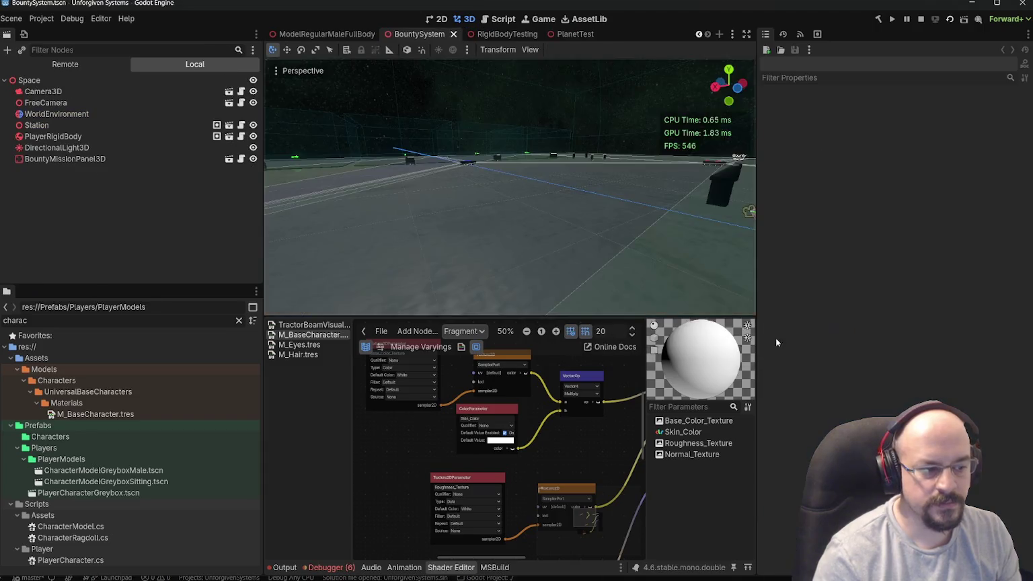
- Open CharacterModelGreyboxMale.tscn and check its dependents, cancelling the deletion
{"action": "double_click", "coordinate": [144, 472]}
{"action": "scroll", "coordinate": [391, 221], "scroll_direction": "down", "scroll_amount": 3}
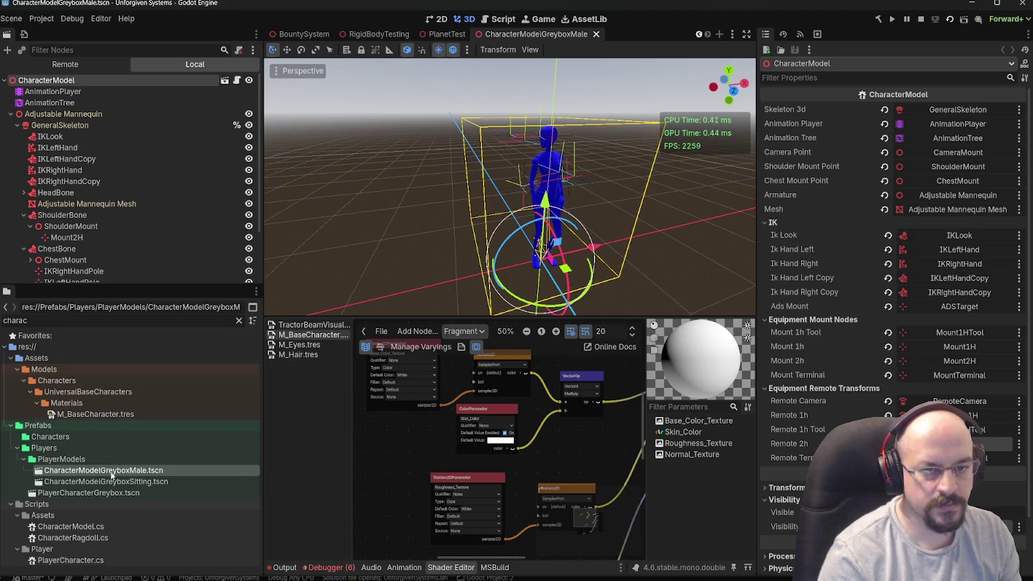
{"action": "key", "text": "Delete"}
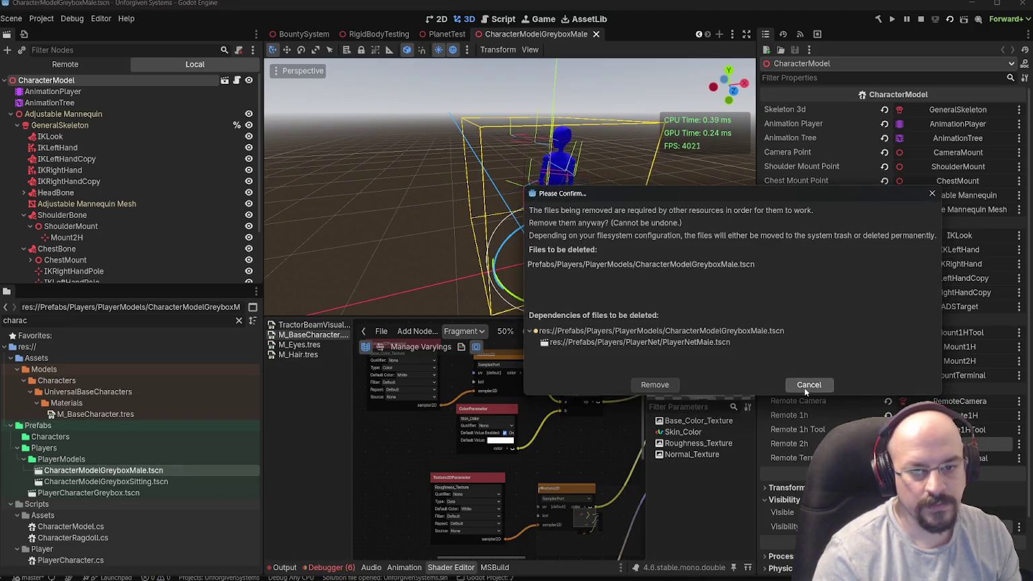
{"action": "left_click", "coordinate": [808, 386]}
- Filter for 'playern', delete PlayerNetMale.tscn, and close the male greybox scene
{"action": "type", "text": "playernwe"}
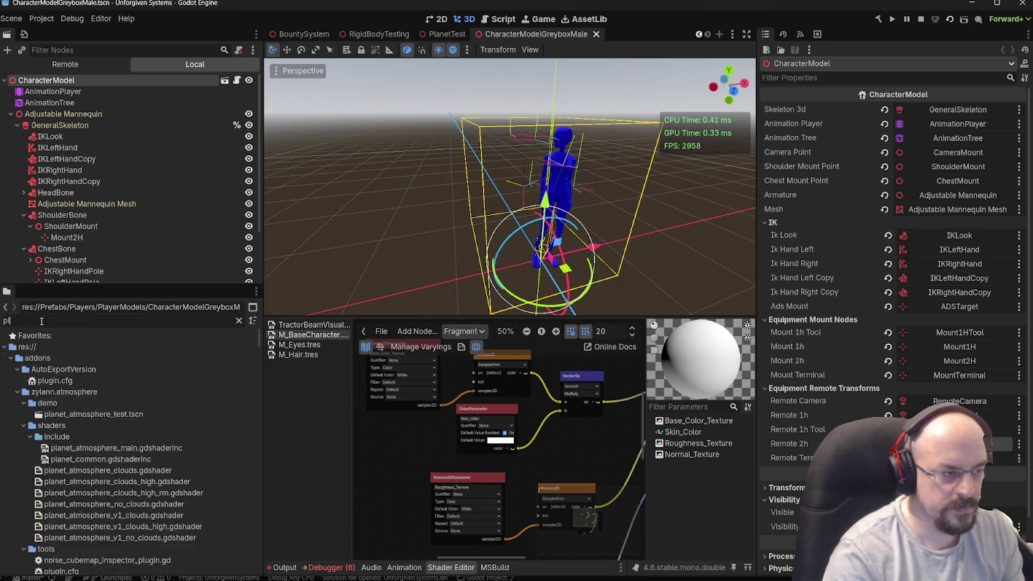
{"action": "key", "text": "BackSpace"}
{"action": "key", "text": "BackSpace"}
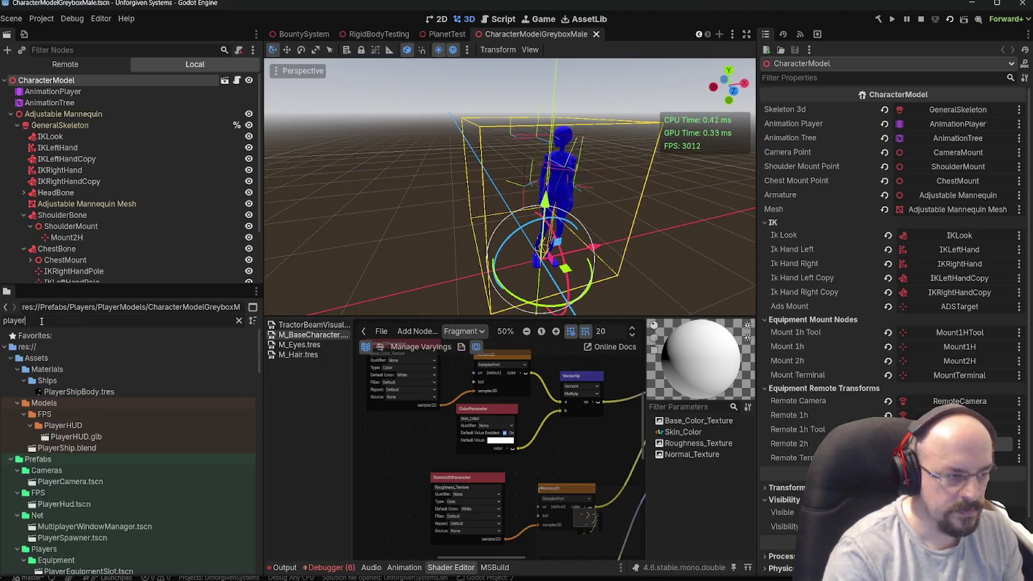
{"action": "type", "text": "n"}
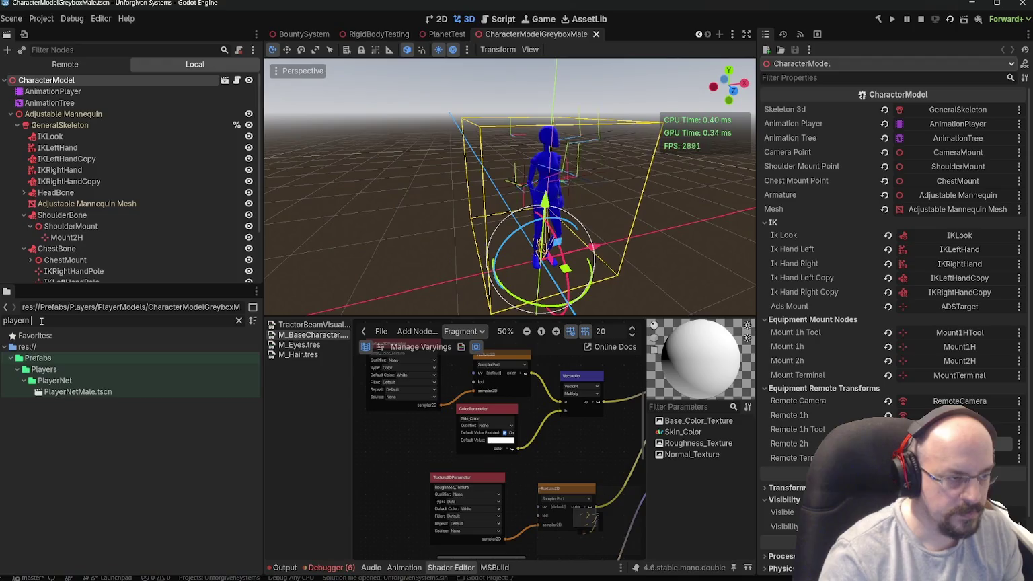
{"action": "left_click", "coordinate": [59, 392]}
{"action": "key", "text": "Delete"}
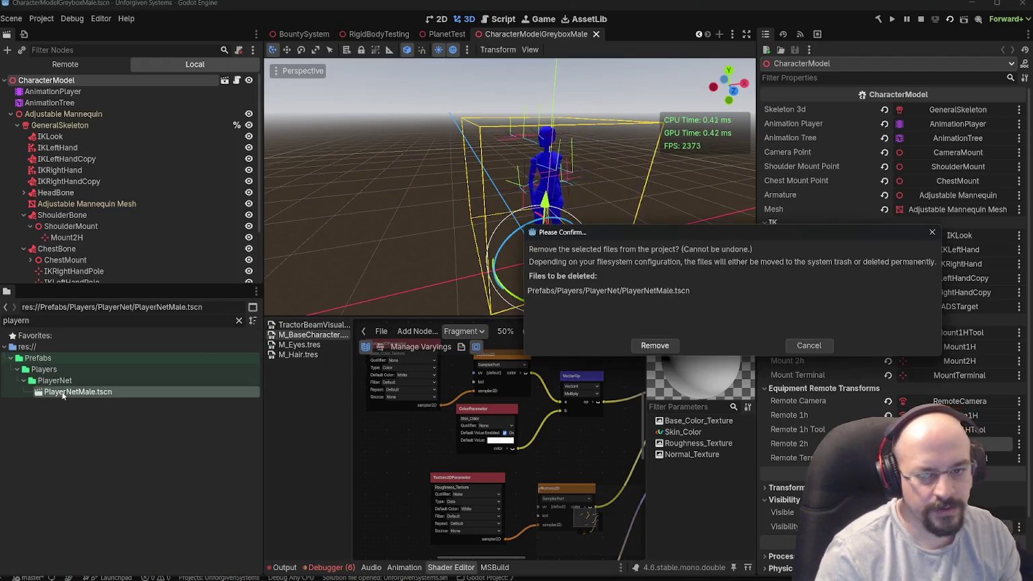
{"action": "left_click", "coordinate": [652, 347]}
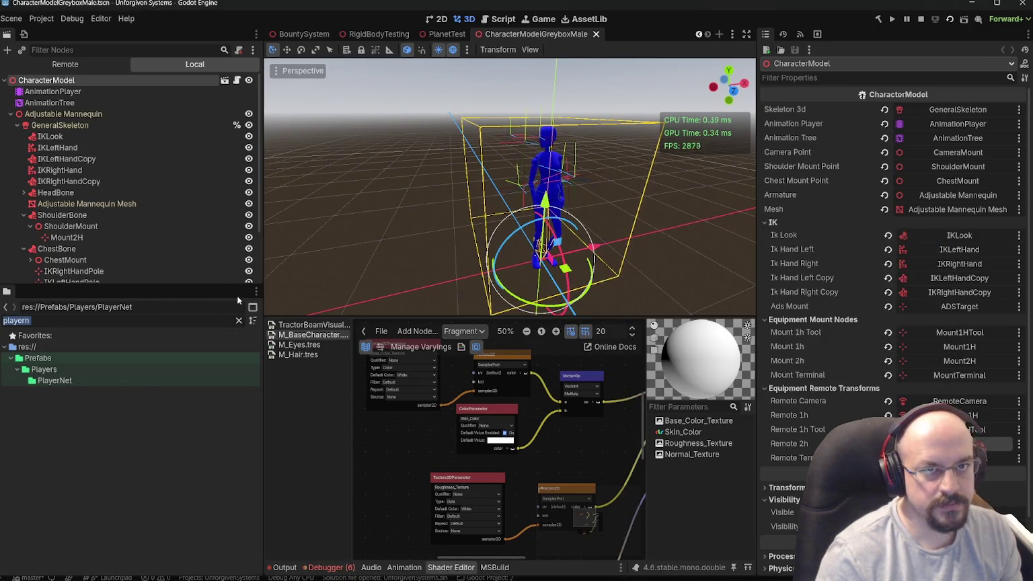
{"action": "left_click", "coordinate": [595, 34]}
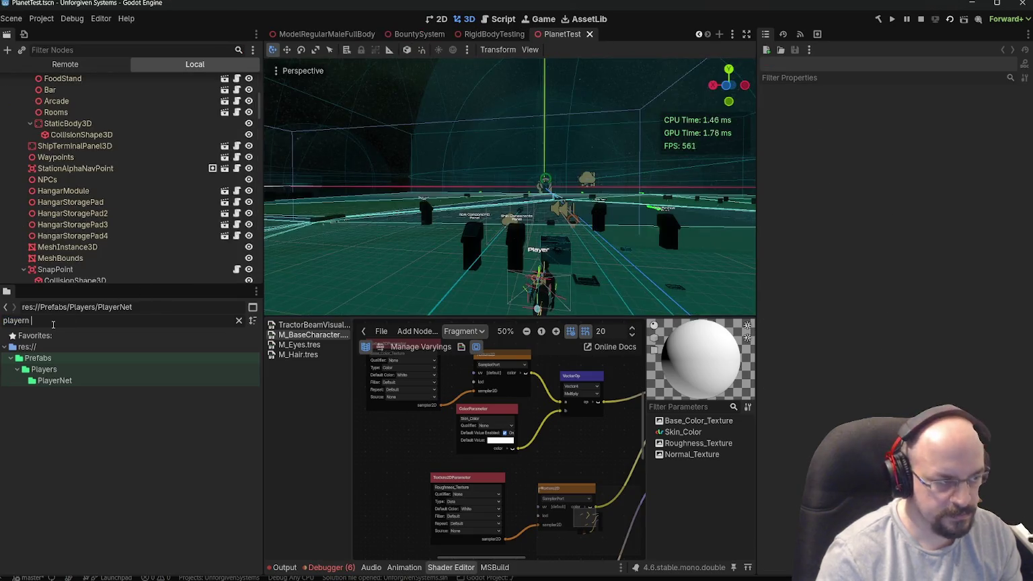
- Filter for 'characterm' and delete CharacterModelGreyboxMale.tscn
{"action": "type", "text": "characterm"}
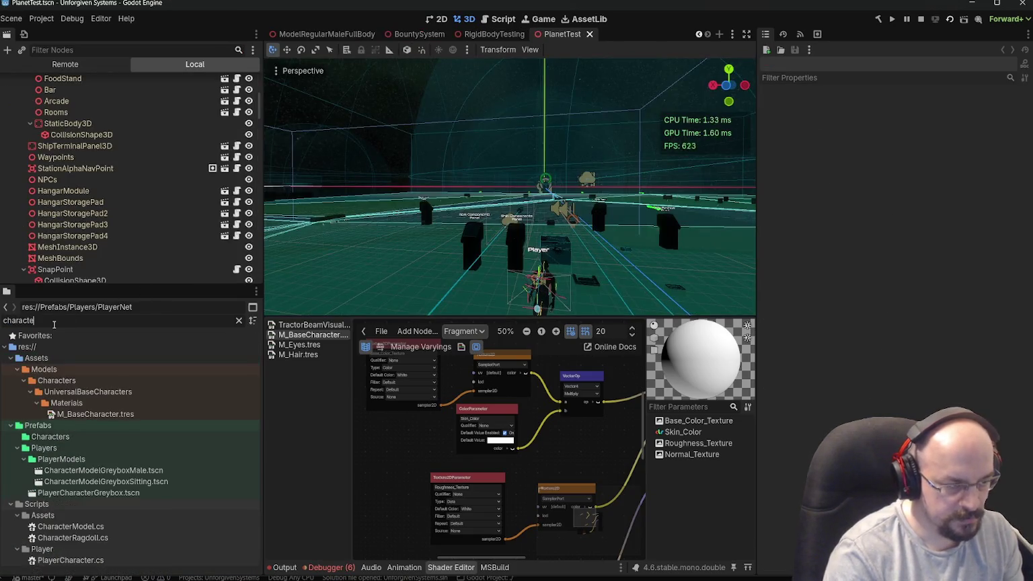
{"action": "left_click", "coordinate": [101, 403]}
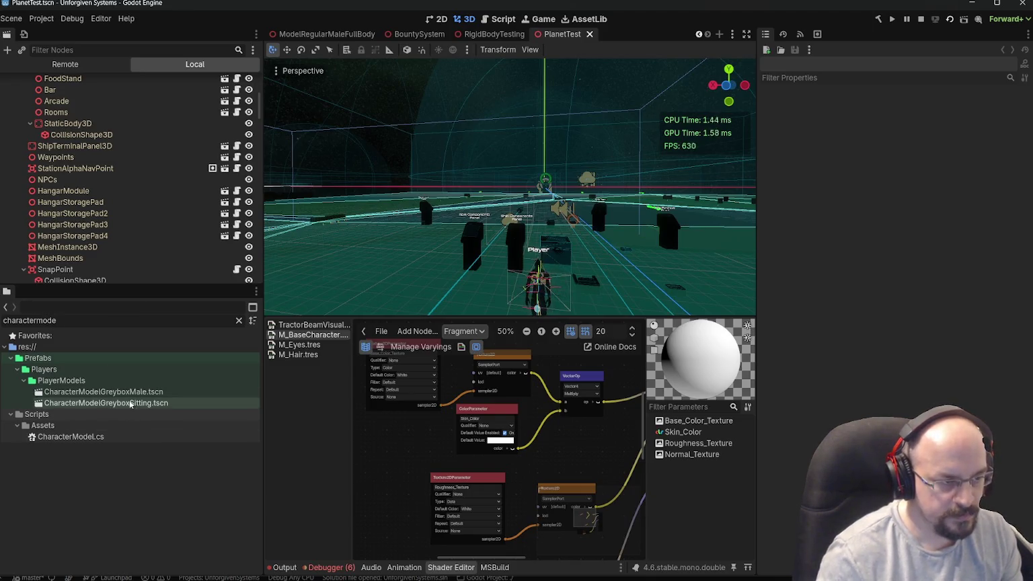
{"action": "left_click", "coordinate": [115, 392]}
{"action": "key", "text": "Delete"}
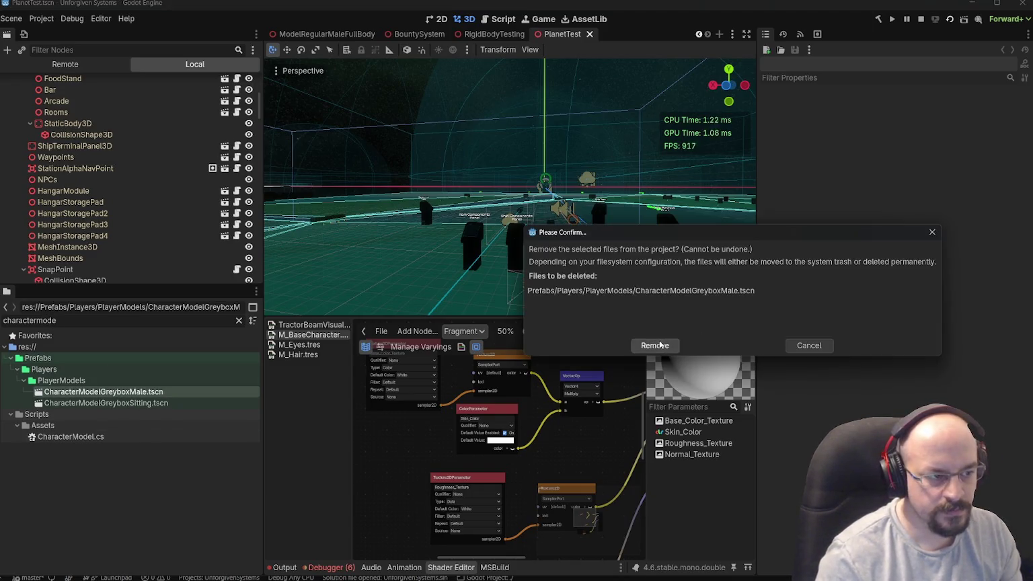
{"action": "left_click", "coordinate": [654, 345]}
- Open the sitting greybox character scene and inspect the mannequin and its root node
{"action": "key", "text": "Return"}
{"action": "scroll", "coordinate": [479, 254], "scroll_direction": "up", "scroll_amount": 3}
{"action": "left_click_drag", "start_coordinate": [520, 185], "coordinate": [321, 205]}
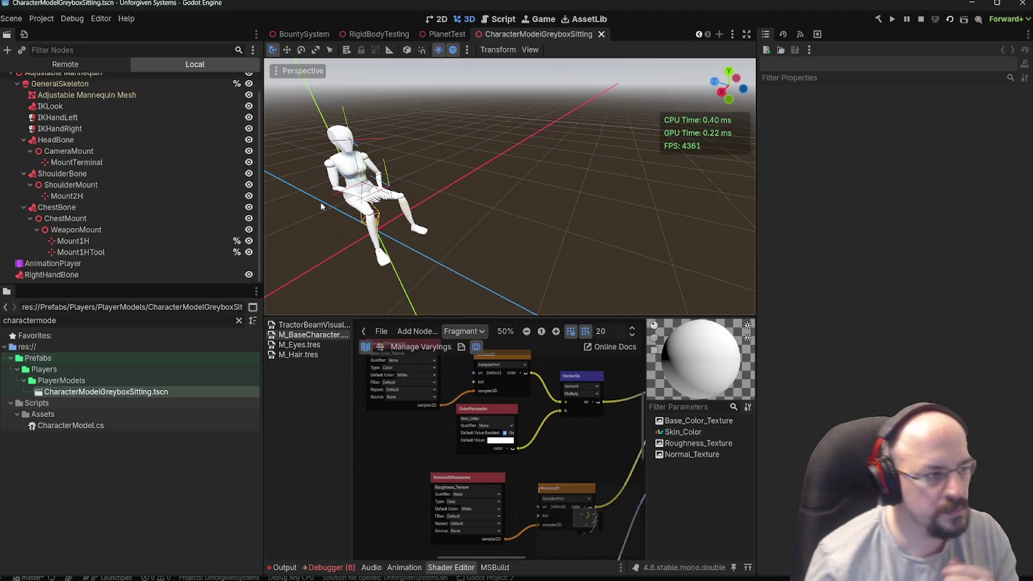
{"action": "scroll", "coordinate": [193, 84], "scroll_direction": "up", "scroll_amount": 2}
{"action": "left_click", "coordinate": [65, 80]}
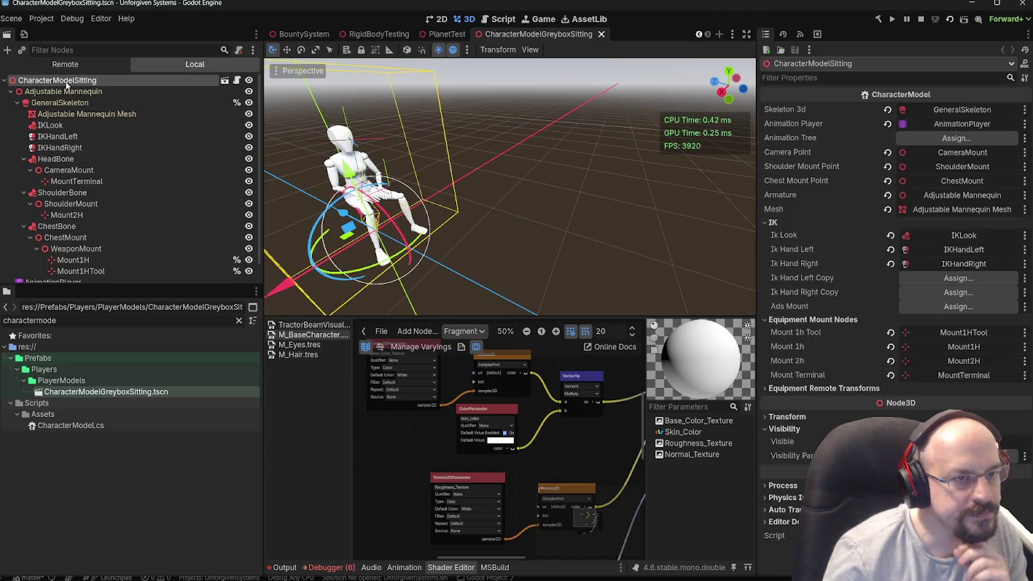
{"action": "scroll", "coordinate": [491, 129], "scroll_direction": "down", "scroll_amount": 4}
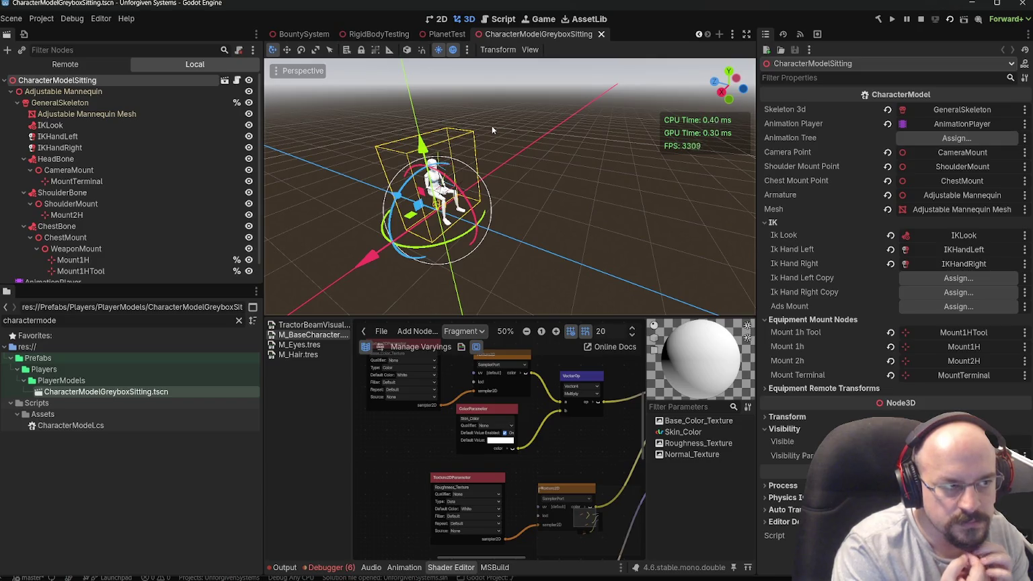
- Filter for 'npc', inspect NPCGreyboxSitting.tscn and its model, then close CharacterModelGreyboxSitting
{"action": "left_click", "coordinate": [90, 322]}
{"action": "type", "text": "npc"}
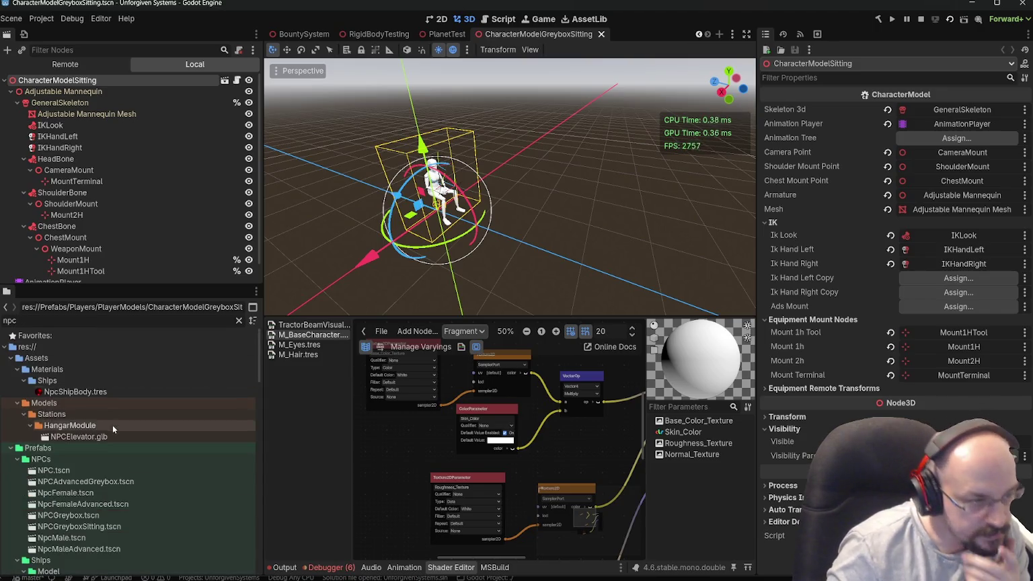
{"action": "scroll", "coordinate": [112, 425], "scroll_direction": "down", "scroll_amount": 3}
{"action": "double_click", "coordinate": [78, 466]}
{"action": "scroll", "coordinate": [511, 168], "scroll_direction": "up", "scroll_amount": 5}
{"action": "mouse_move", "coordinate": [511, 168]}
{"action": "left_mouse_down"}
{"action": "mouse_move", "coordinate": [338, 136]}
{"action": "mouse_move", "coordinate": [547, 122]}
{"action": "mouse_move", "coordinate": [448, 177]}
{"action": "mouse_move", "coordinate": [492, 170]}
{"action": "left_mouse_up"}
{"action": "left_click", "coordinate": [228, 104]}
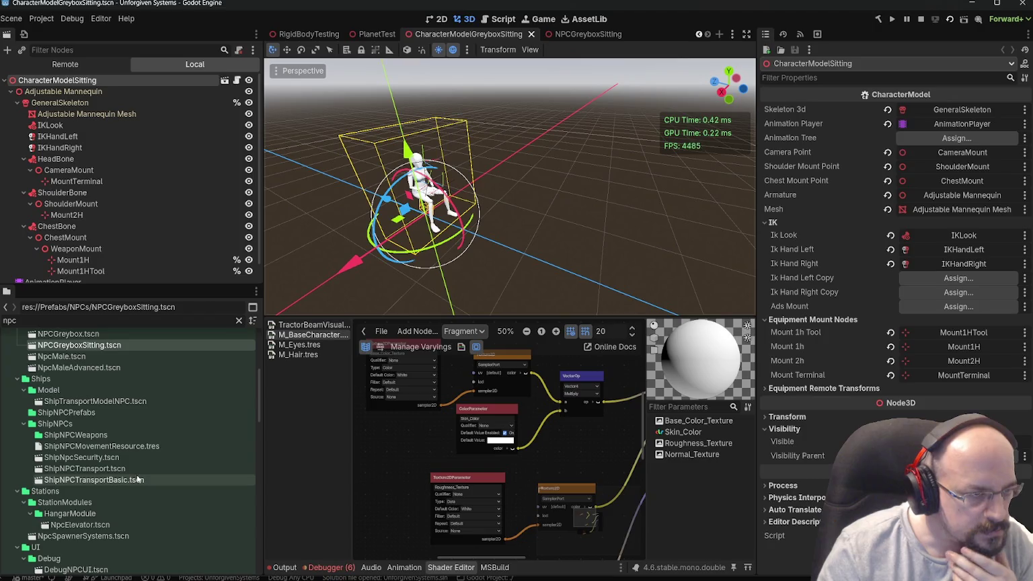
{"action": "left_click", "coordinate": [531, 34]}
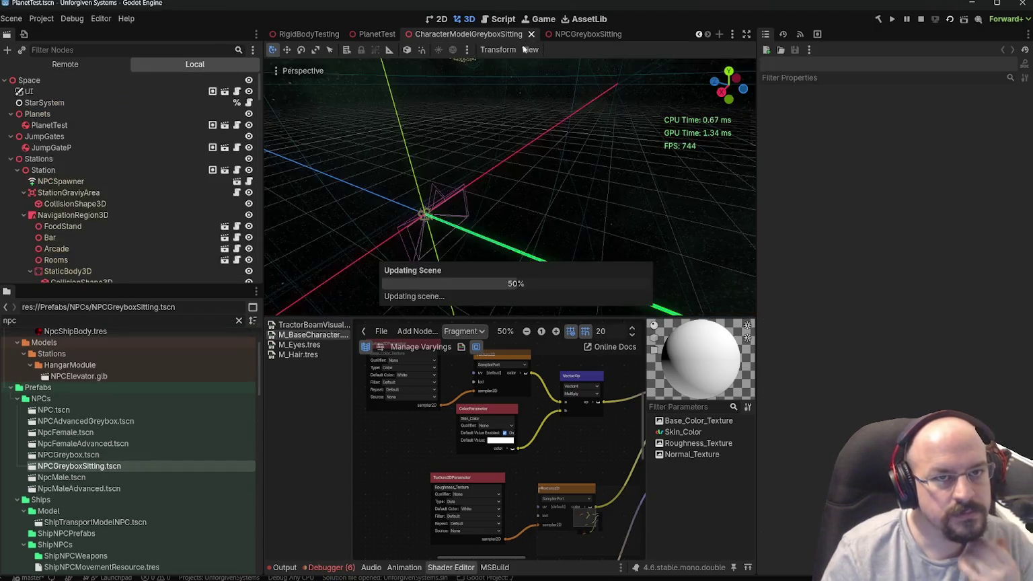
- Close PlanetTest, RigidBodyTesting, BountySystem and ModelRegularMaleFullBody, show GravityTesting, then go to VS Code
{"action": "left_click", "coordinate": [589, 34]}
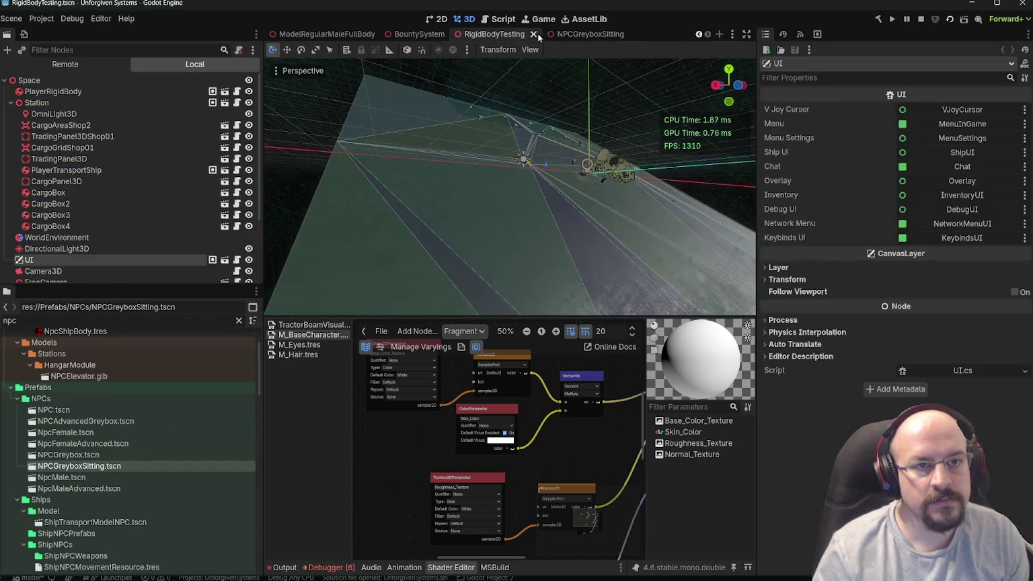
{"action": "left_click", "coordinate": [530, 37]}
{"action": "left_click", "coordinate": [549, 35]}
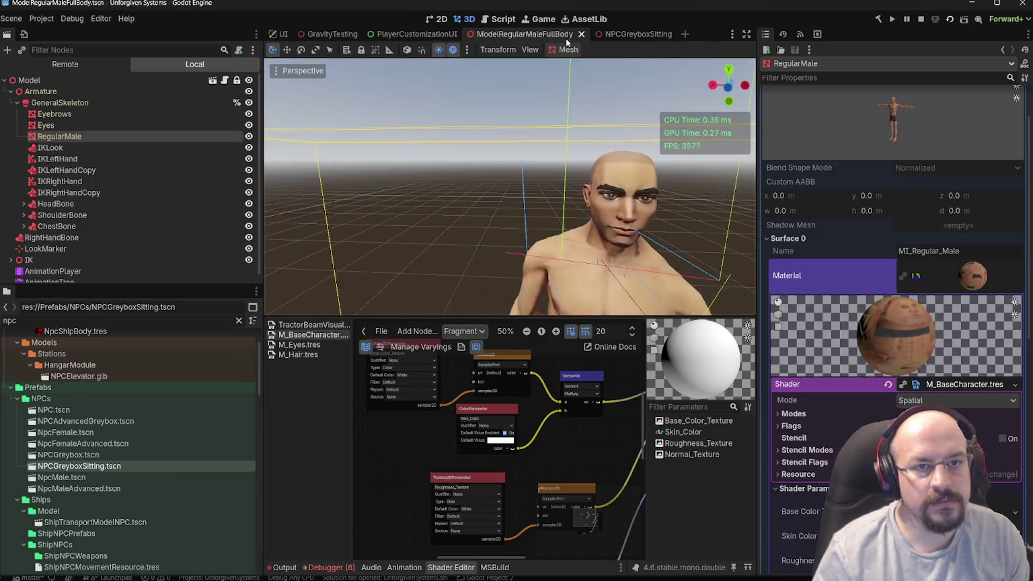
{"action": "left_click", "coordinate": [566, 35]}
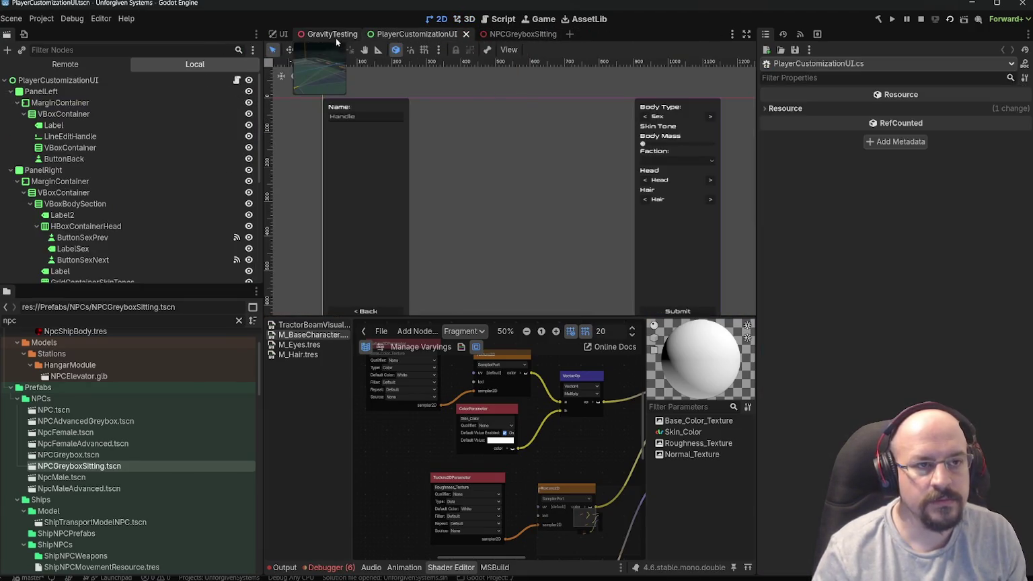
{"action": "left_click", "coordinate": [335, 38]}
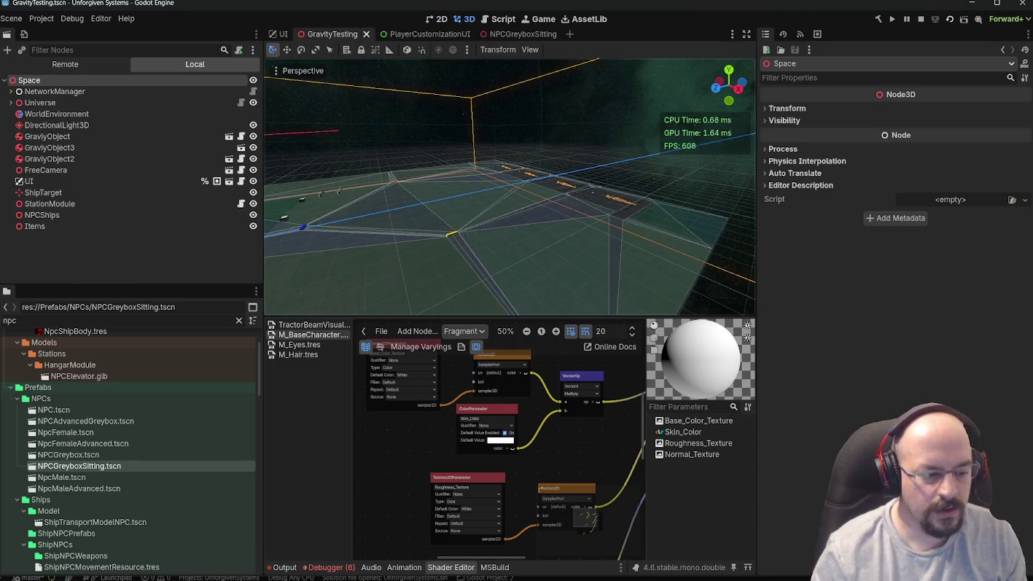
{"action": "key", "text": "alt+Tab"}
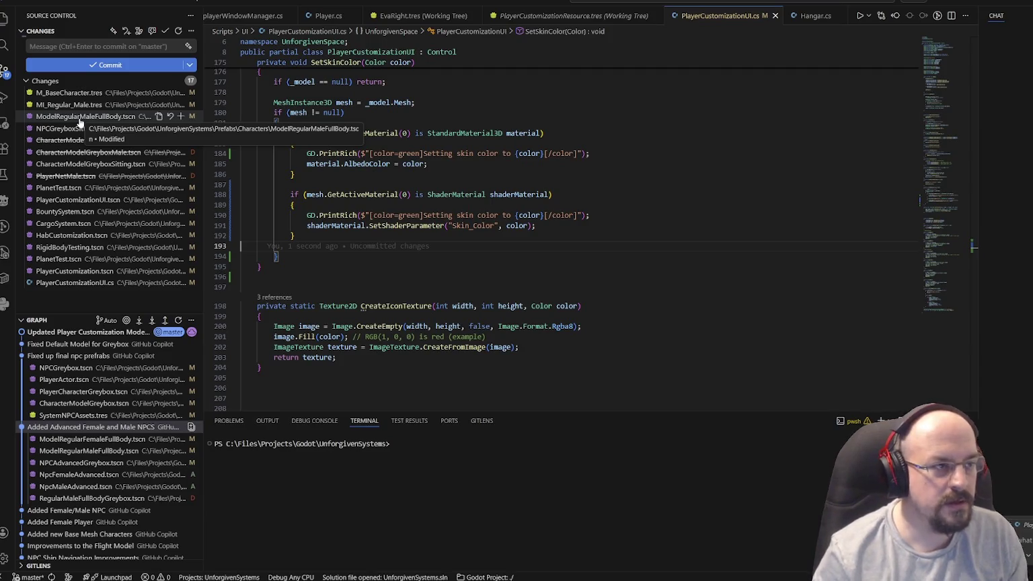
- Review the material diffs and discard changes to M_BaseCharacter.tres and MI_Regular_Male.tres
{"action": "left_click", "coordinate": [67, 92]}
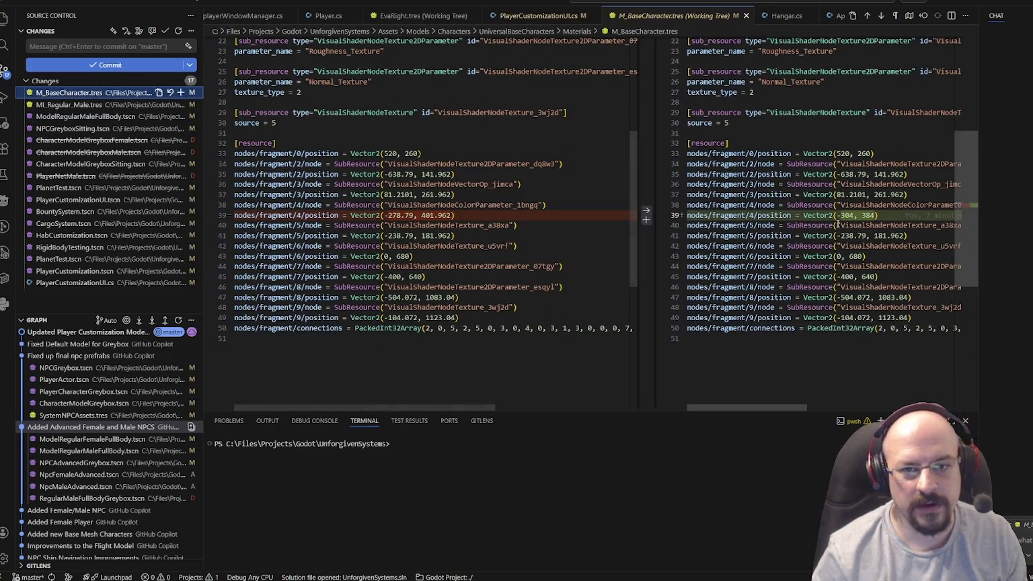
{"action": "left_click", "coordinate": [79, 106]}
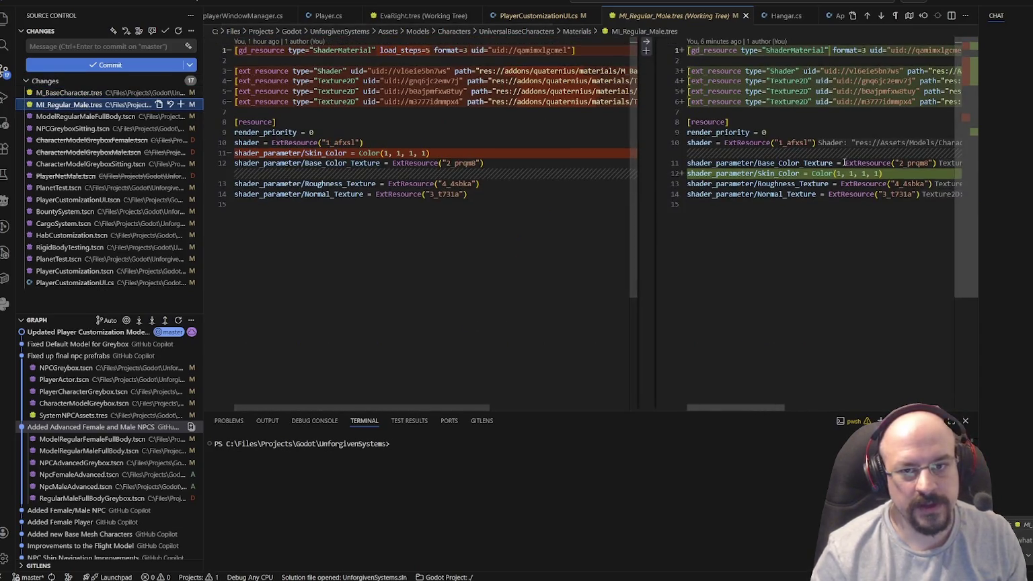
{"action": "right_click", "coordinate": [102, 94]}
{"action": "left_click", "coordinate": [125, 200]}
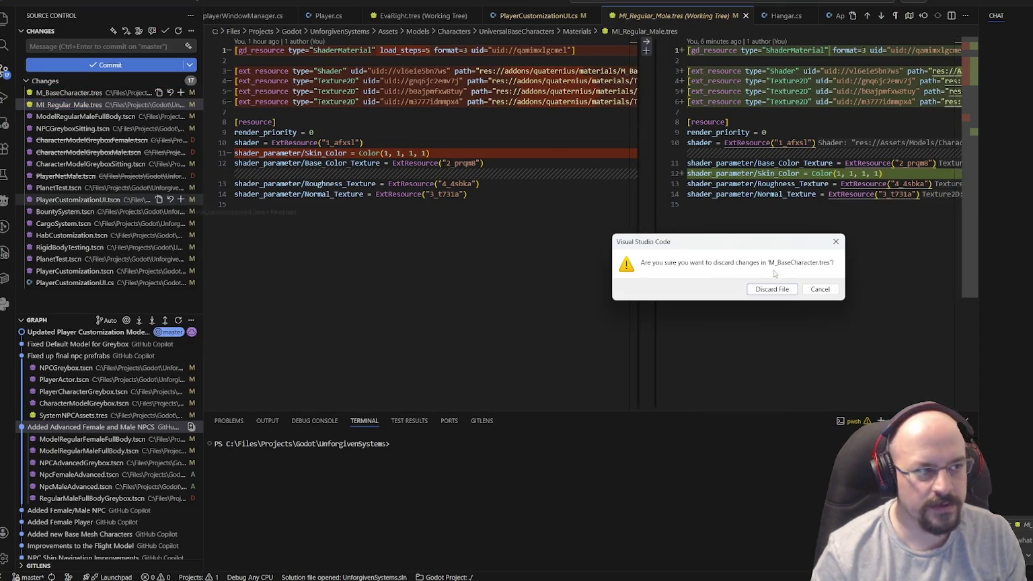
{"action": "left_click", "coordinate": [772, 289]}
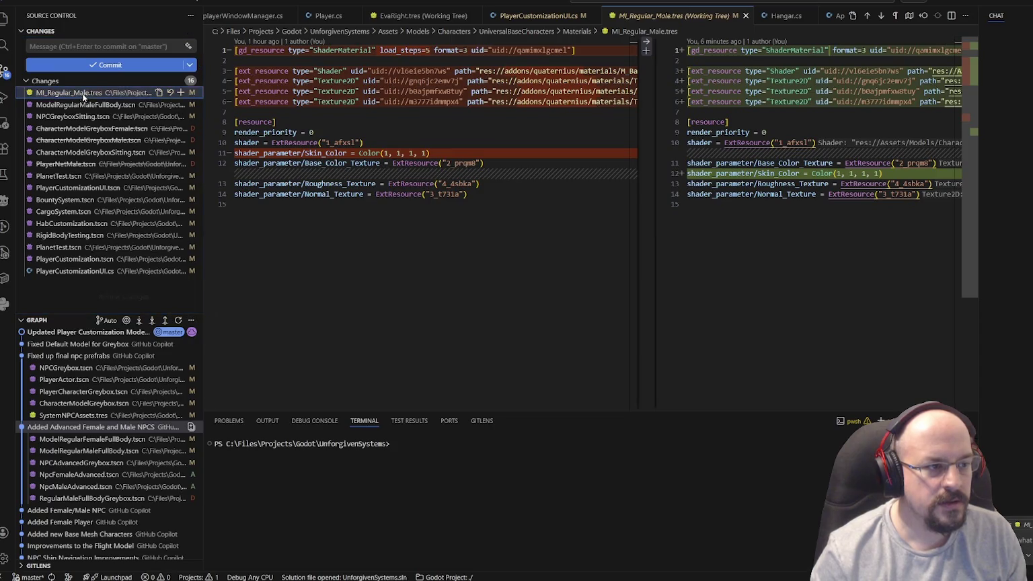
{"action": "right_click", "coordinate": [83, 97]}
{"action": "left_click", "coordinate": [126, 201]}
{"action": "left_click", "coordinate": [744, 289]}
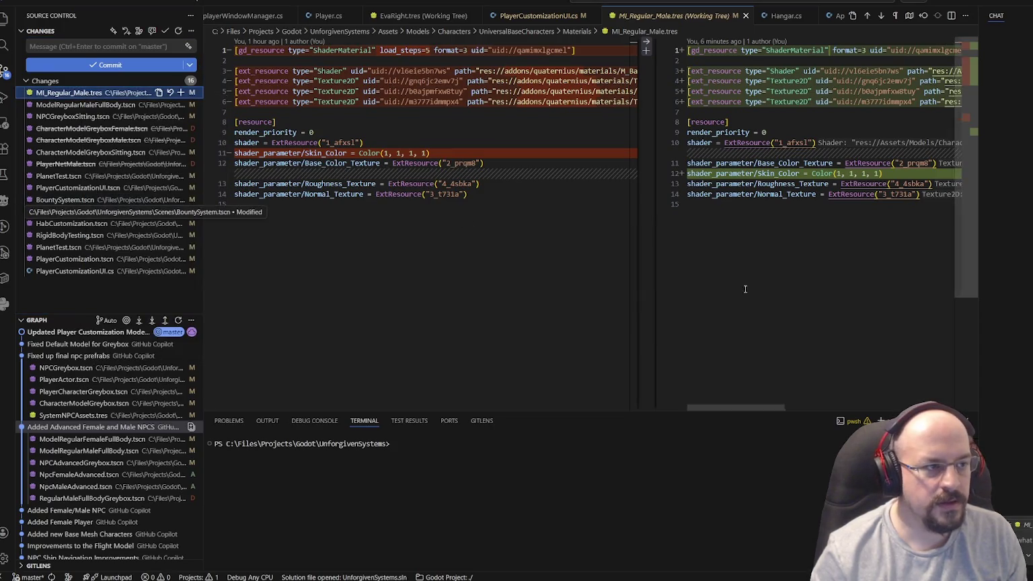
- Commit 'Removed old NPC Male / Female Prefabs', sync it to the remote, and return to Godot
{"action": "left_click", "coordinate": [82, 45]}
{"action": "type", "text": "Removed old NPC Male / Female Prefabs"}
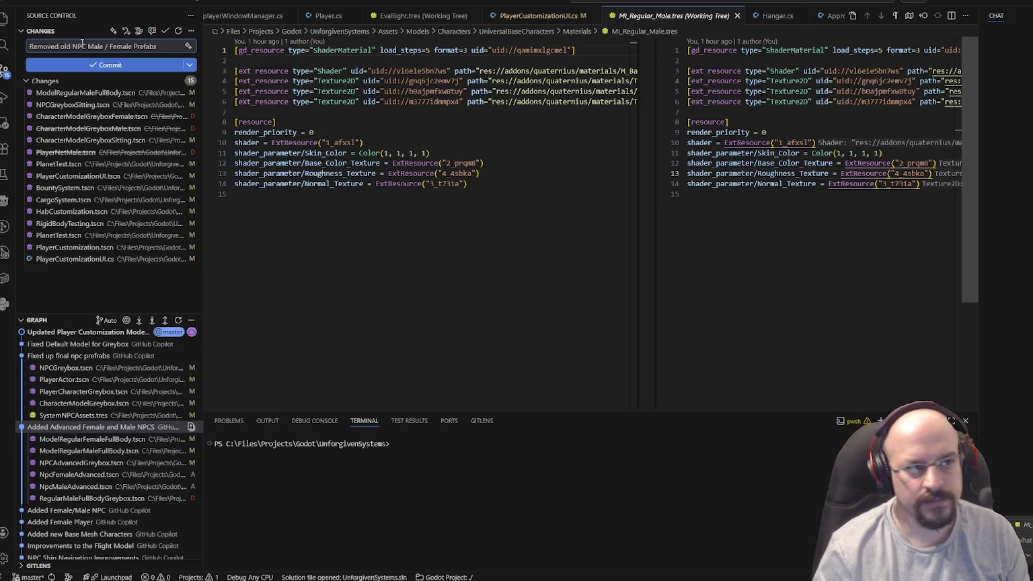
{"action": "left_click", "coordinate": [105, 64]}
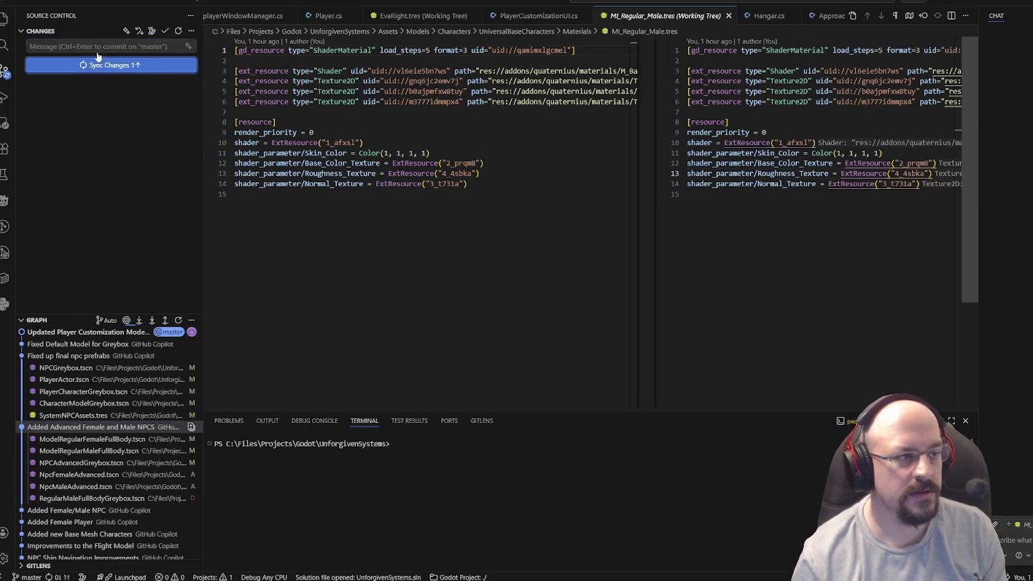
{"action": "left_click", "coordinate": [105, 69]}
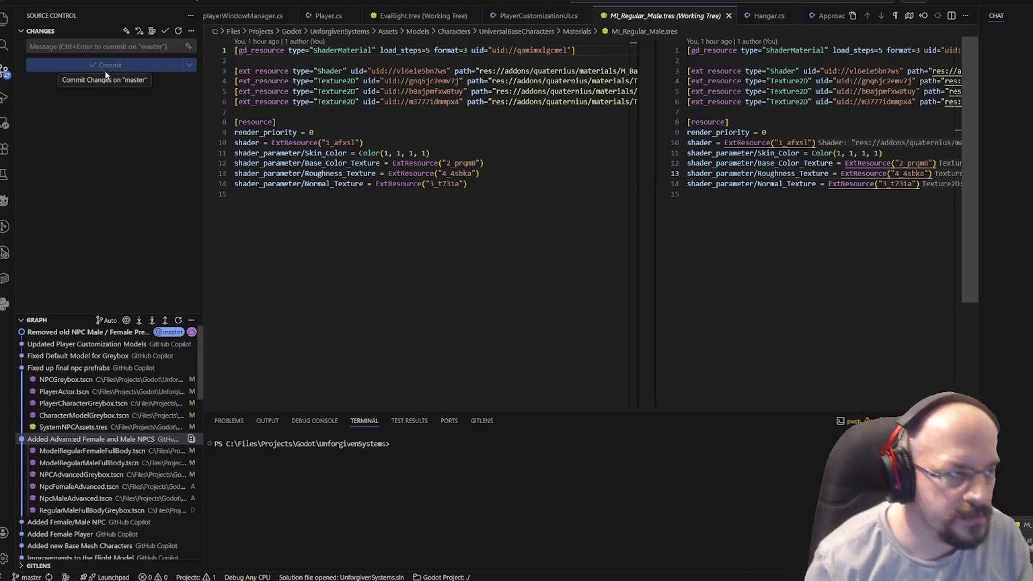
{"action": "key", "text": "alt+Tab"}
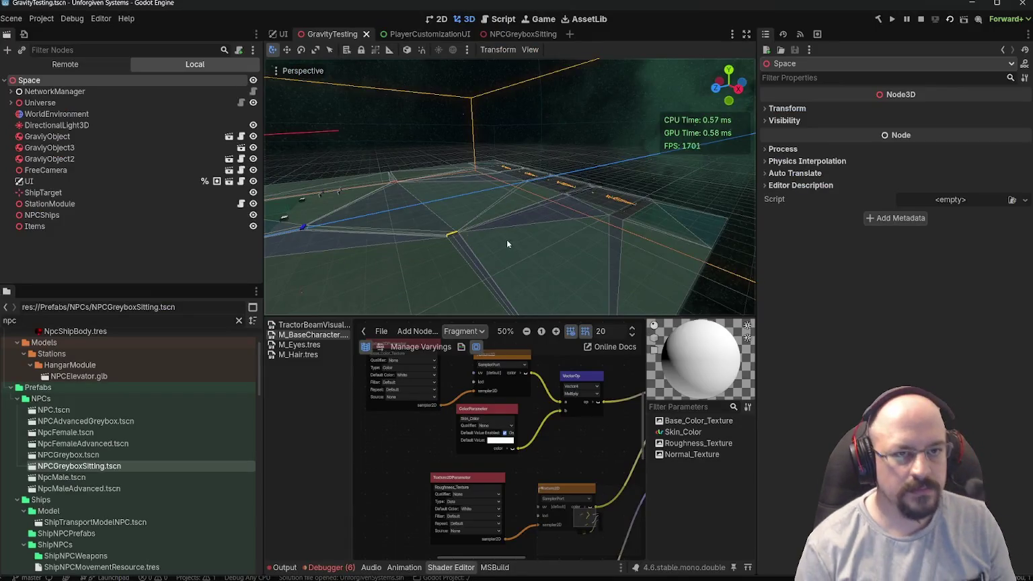
- Run the project from the PlayerCustomizationUI scene and load the Test Universe
{"action": "scroll", "coordinate": [507, 239], "scroll_direction": "down", "scroll_amount": 5}
{"action": "scroll", "coordinate": [481, 201], "scroll_direction": "up", "scroll_amount": 5}
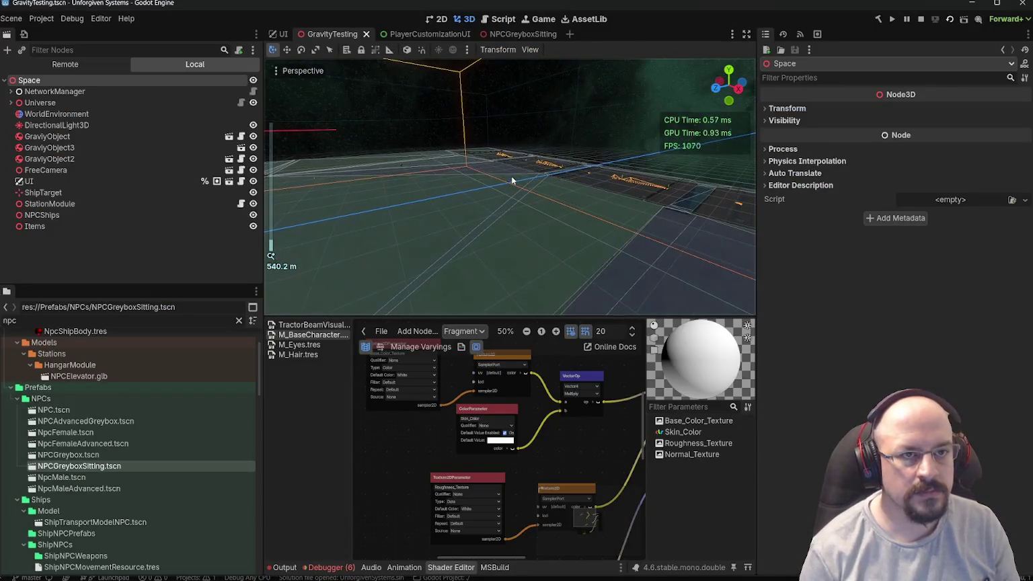
{"action": "left_click", "coordinate": [435, 35]}
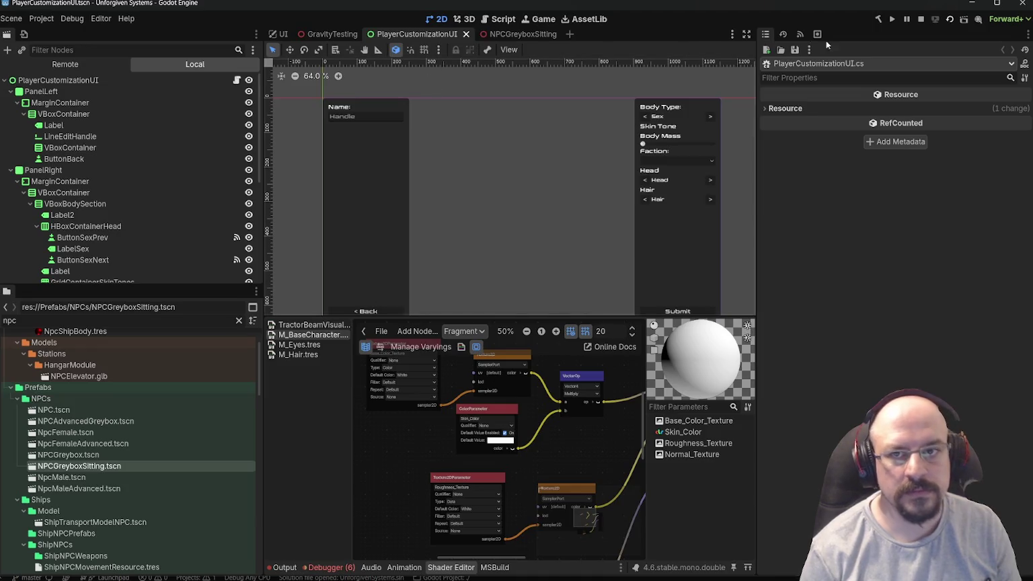
{"action": "left_click", "coordinate": [892, 21]}
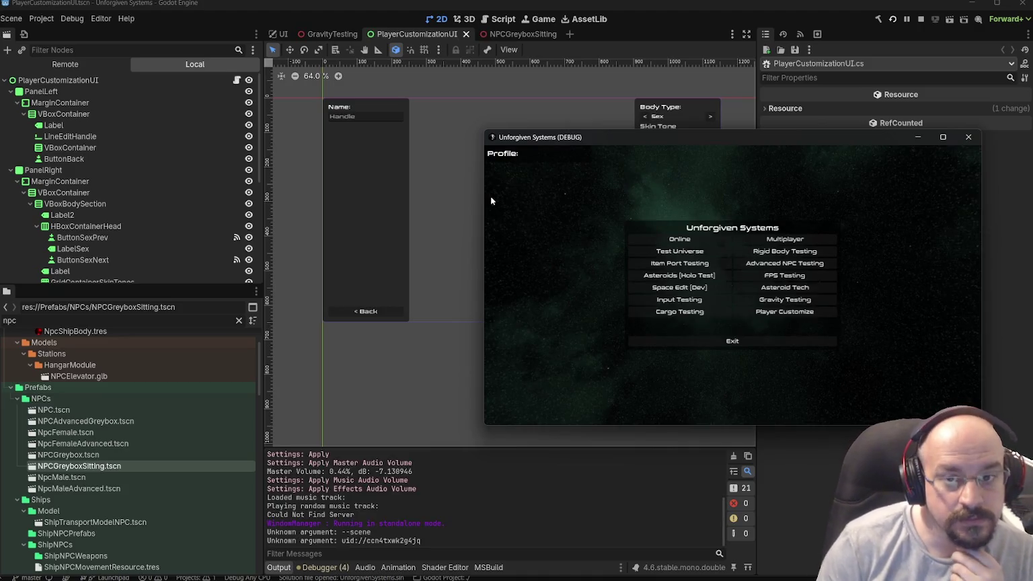
{"action": "left_click_drag", "start_coordinate": [636, 136], "coordinate": [344, 151]}
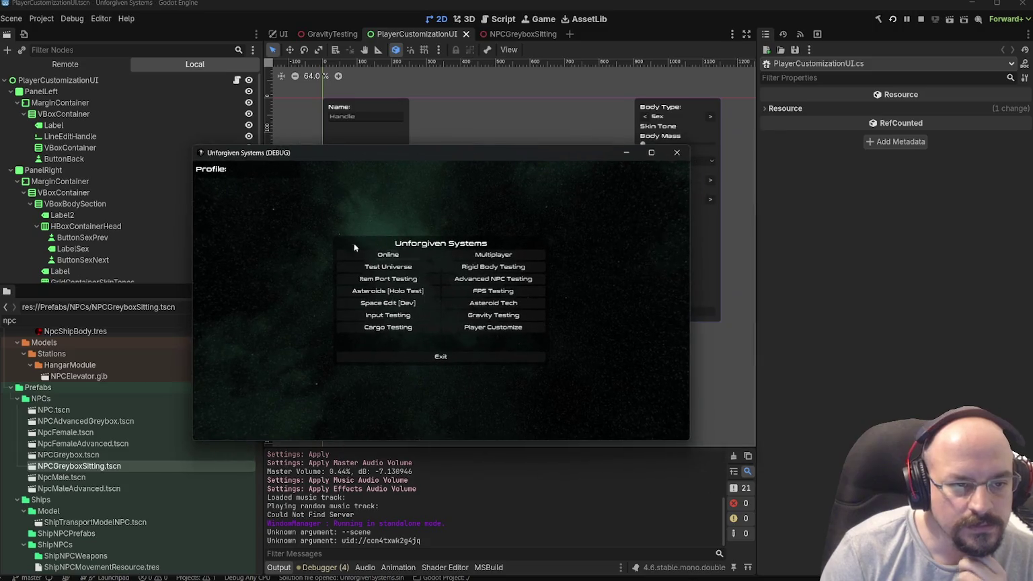
{"action": "left_click", "coordinate": [378, 269]}
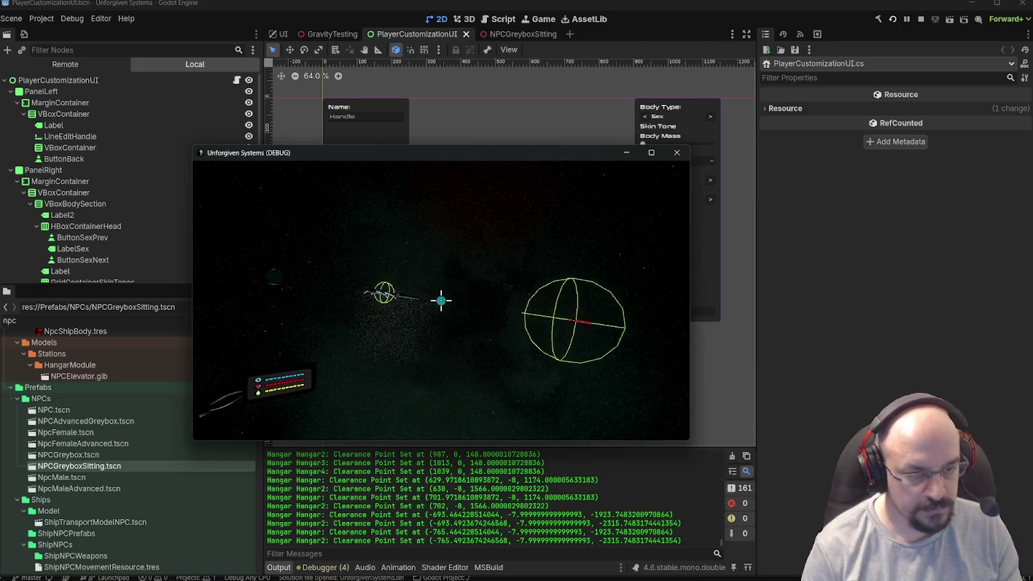
- Reset to the healing tank via the tablet, walk toward the Commerce Module, then quit the game
{"action": "key", "text": "Tab"}
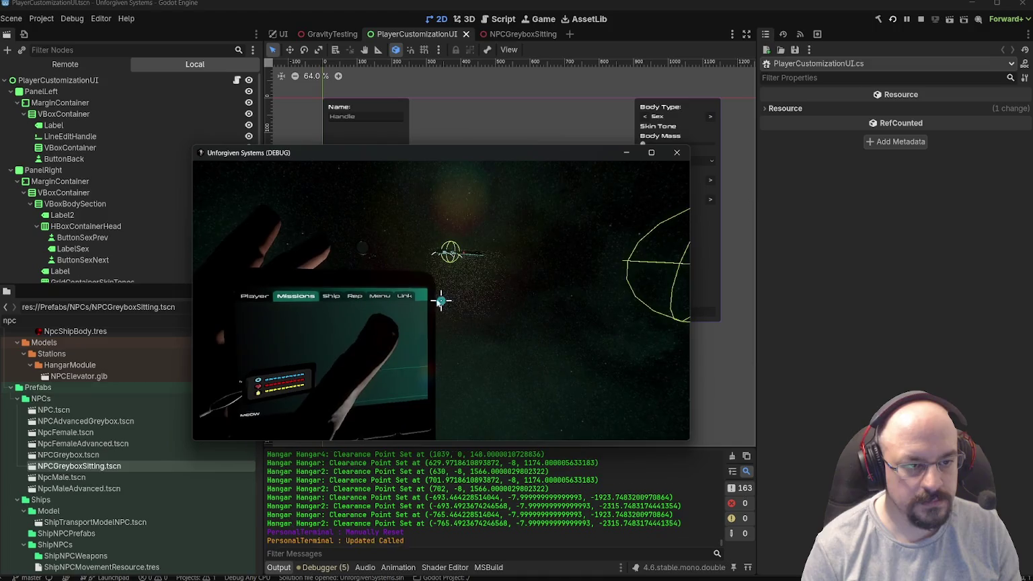
{"action": "left_click", "coordinate": [369, 306]}
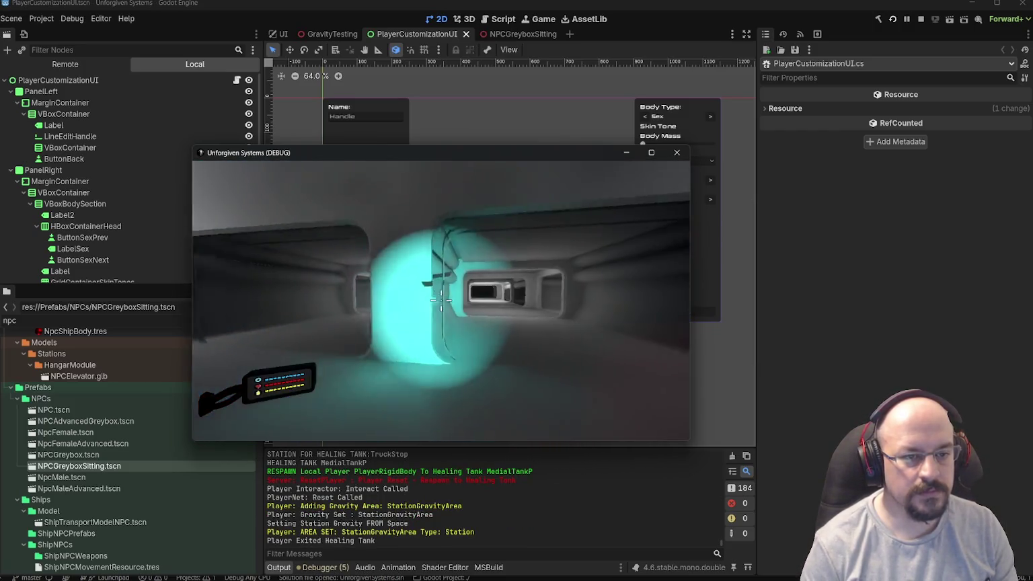
{"action": "key", "text": "w"}
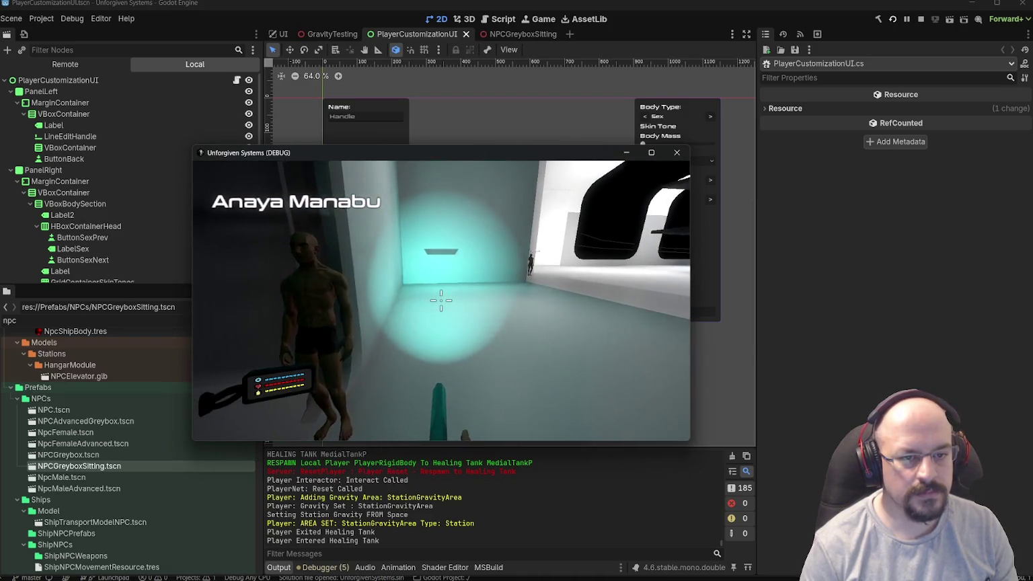
{"action": "mouse_move", "coordinate": [441, 301]}
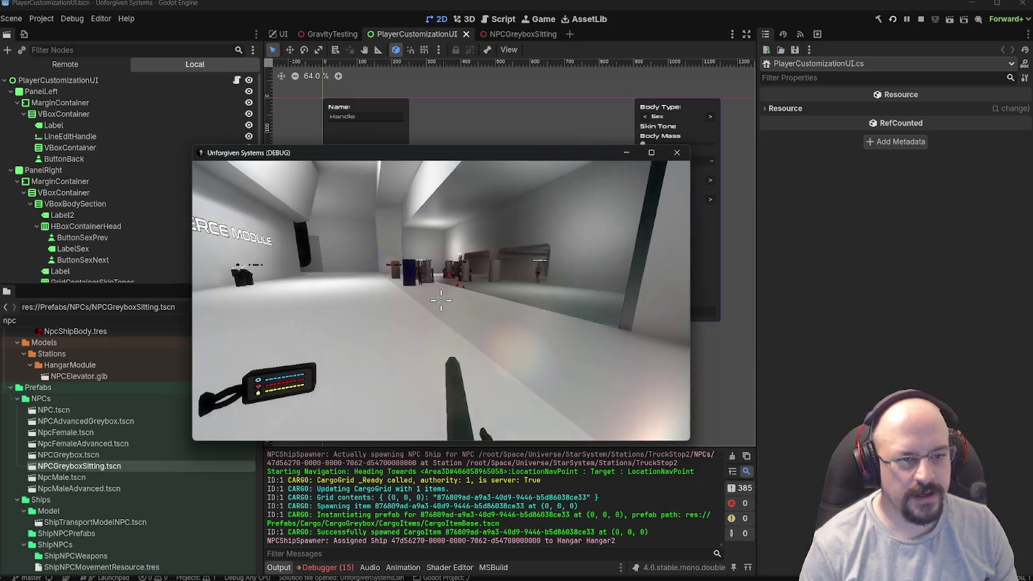
{"action": "right_click", "coordinate": [441, 301]}
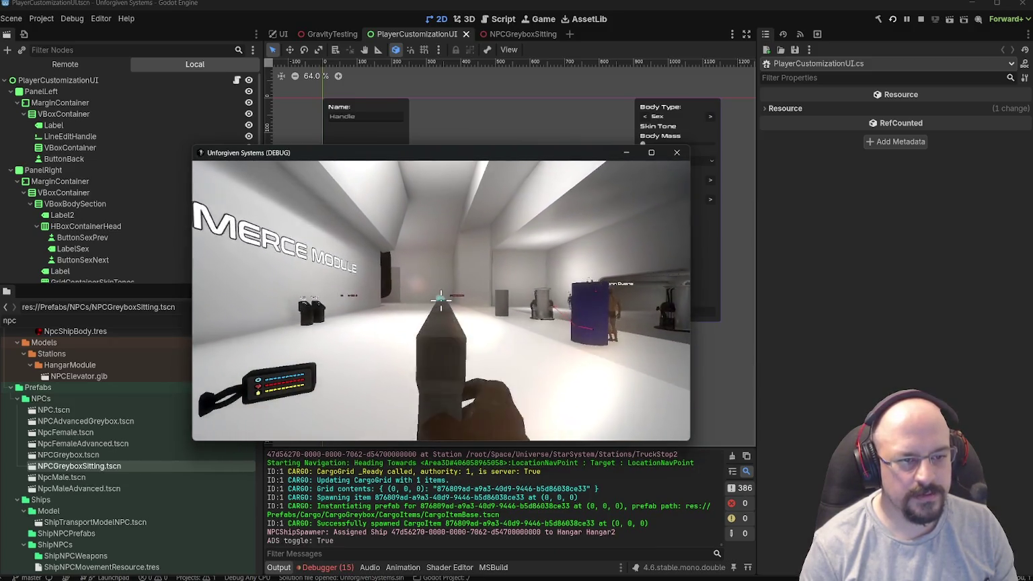
{"action": "right_click", "coordinate": [441, 300]}
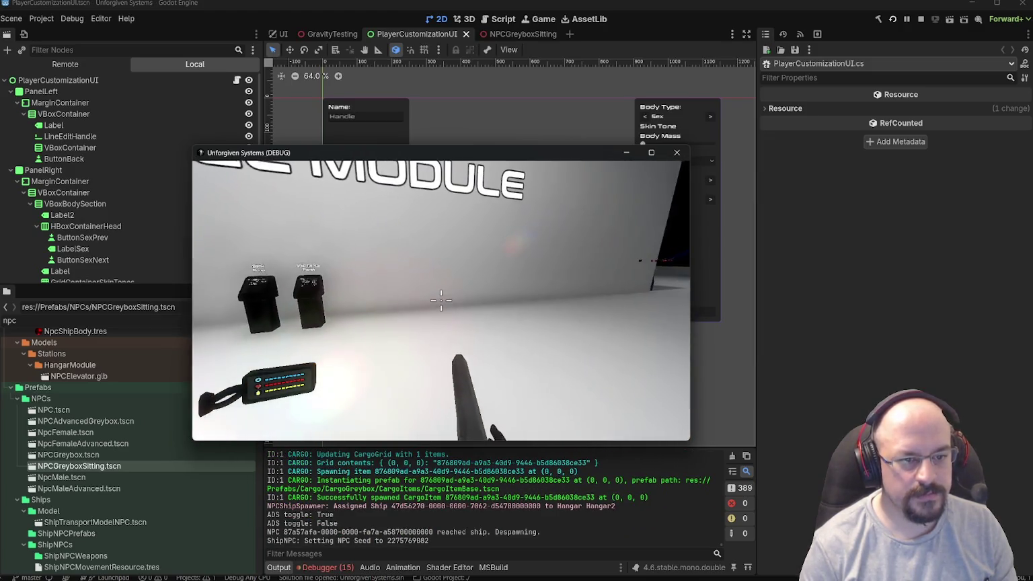
{"action": "right_click", "coordinate": [441, 301]}
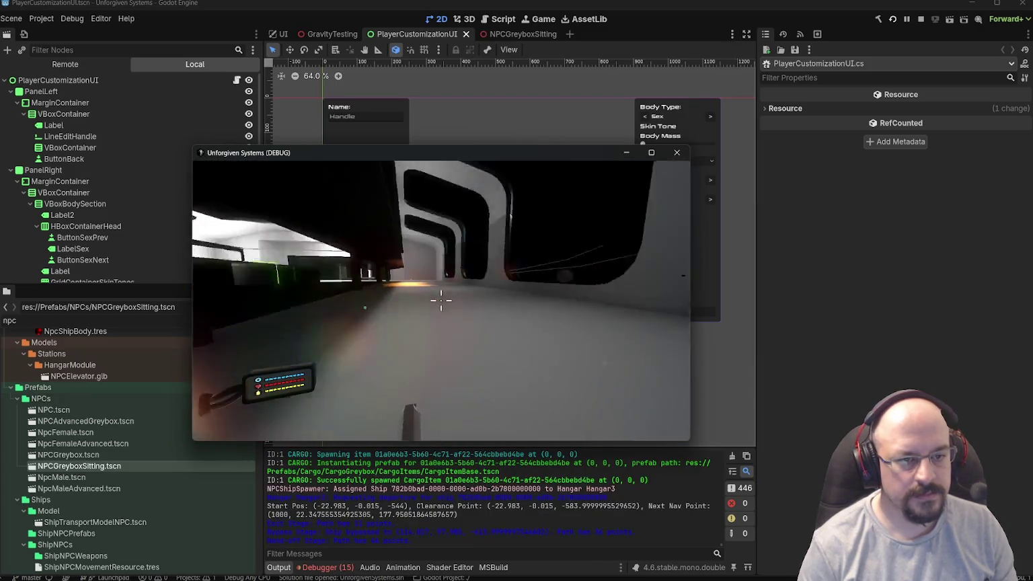
{"action": "key", "text": "Escape"}
{"action": "left_click", "coordinate": [437, 277]}
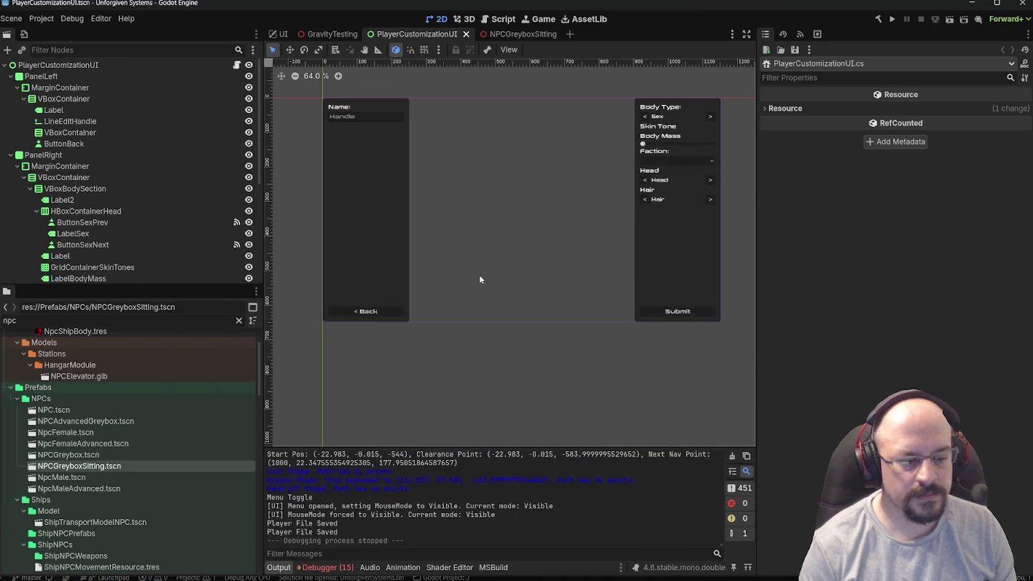
- Show the Debugger errors in a taller panel and expand the 0:00:28:223 Depart null-reference error
{"action": "left_click", "coordinate": [335, 567]}
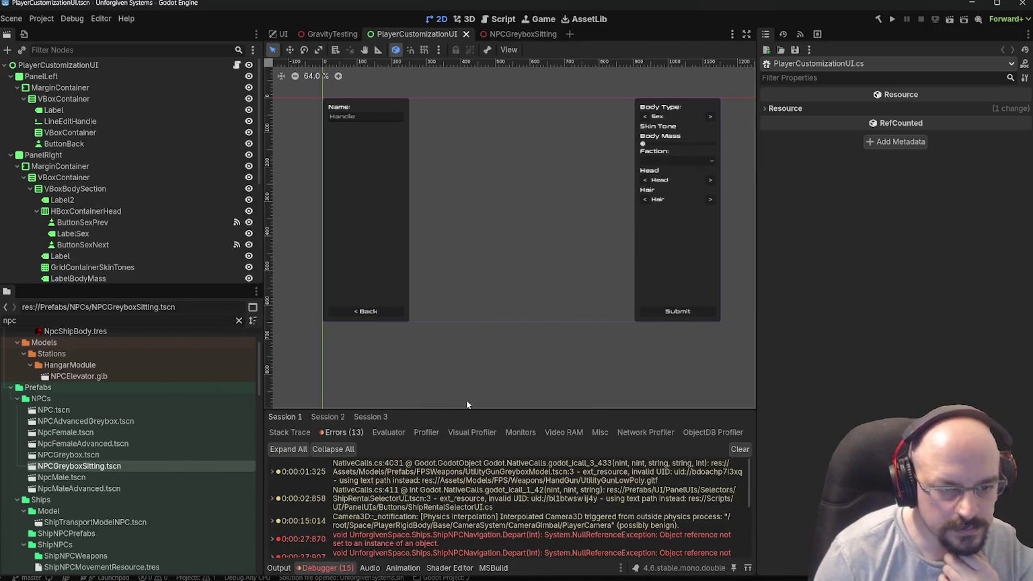
{"action": "left_click_drag", "start_coordinate": [459, 407], "coordinate": [467, 235]}
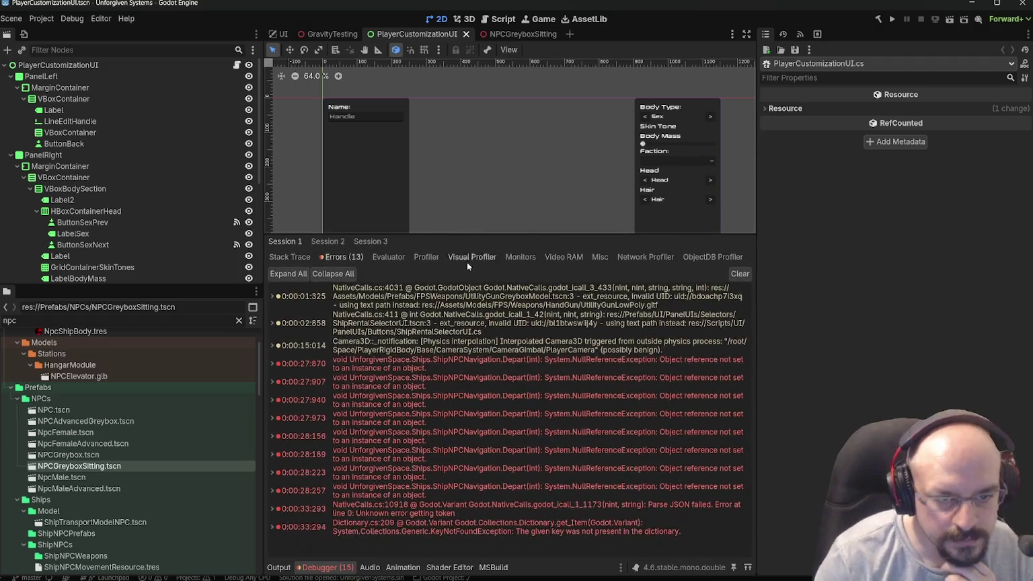
{"action": "mouse_move", "coordinate": [467, 365]}
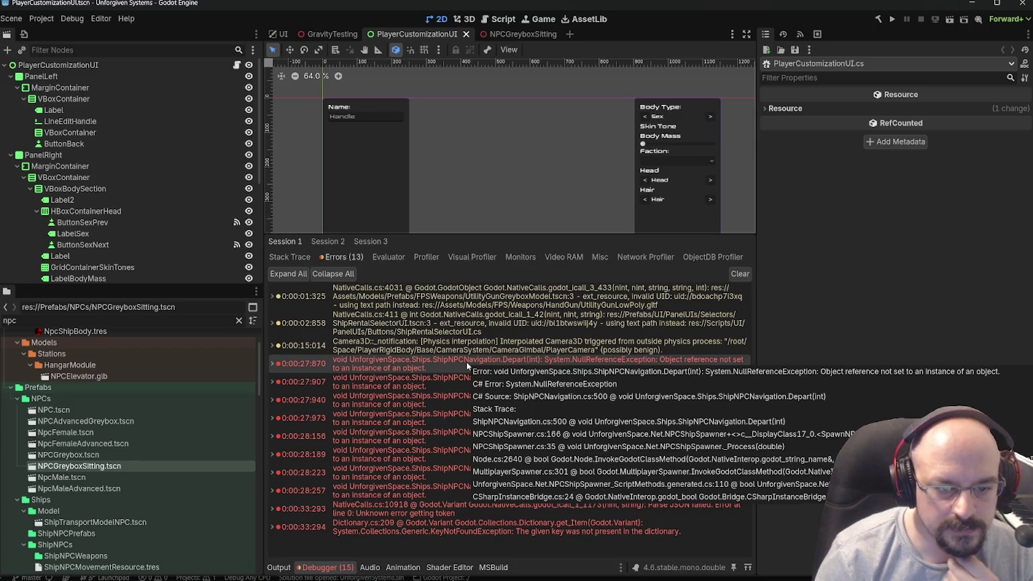
{"action": "mouse_move", "coordinate": [523, 471]}
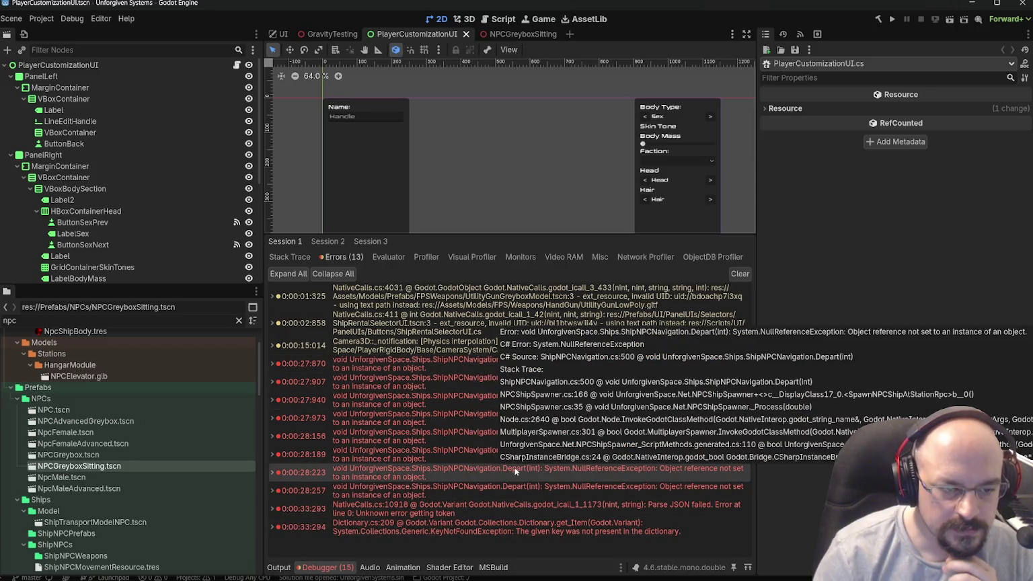
{"action": "left_click", "coordinate": [273, 473]}
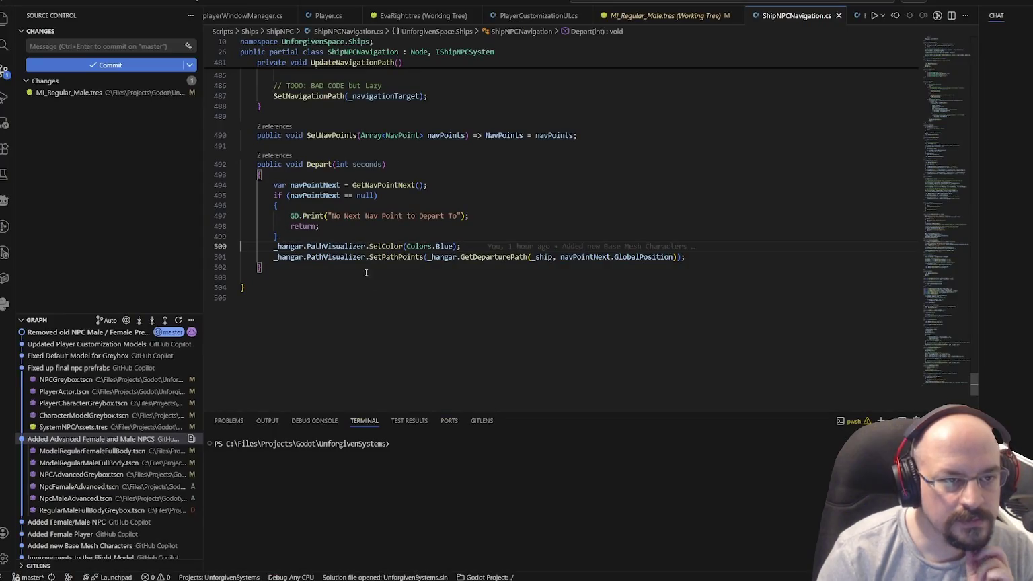
- Scroll through the Depart method near line 500 of ShipNPCNavigation.cs, then return to Godot
{"action": "scroll", "coordinate": [369, 283], "scroll_direction": "up", "scroll_amount": 1}
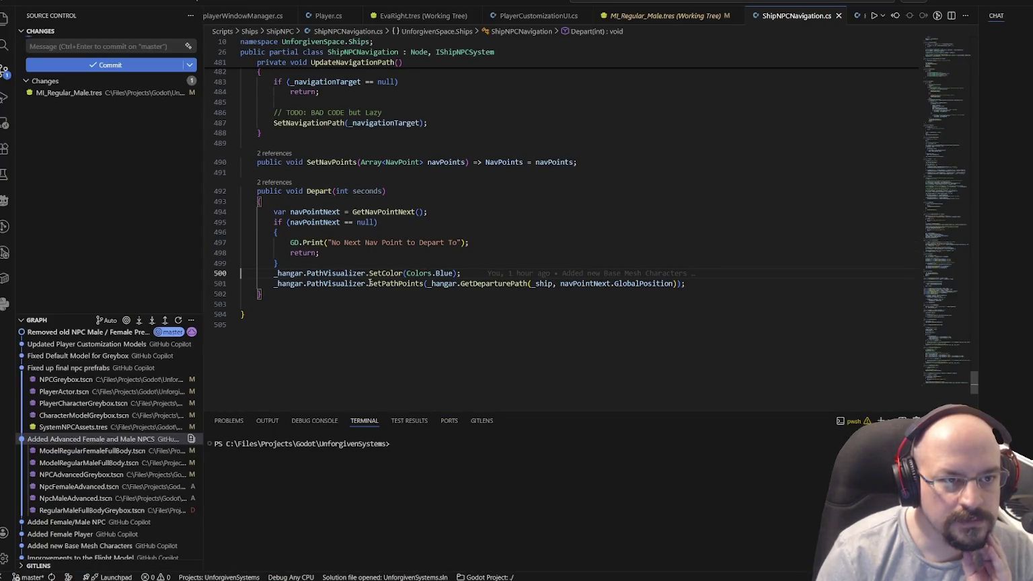
{"action": "scroll", "coordinate": [369, 283], "scroll_direction": "up", "scroll_amount": 2}
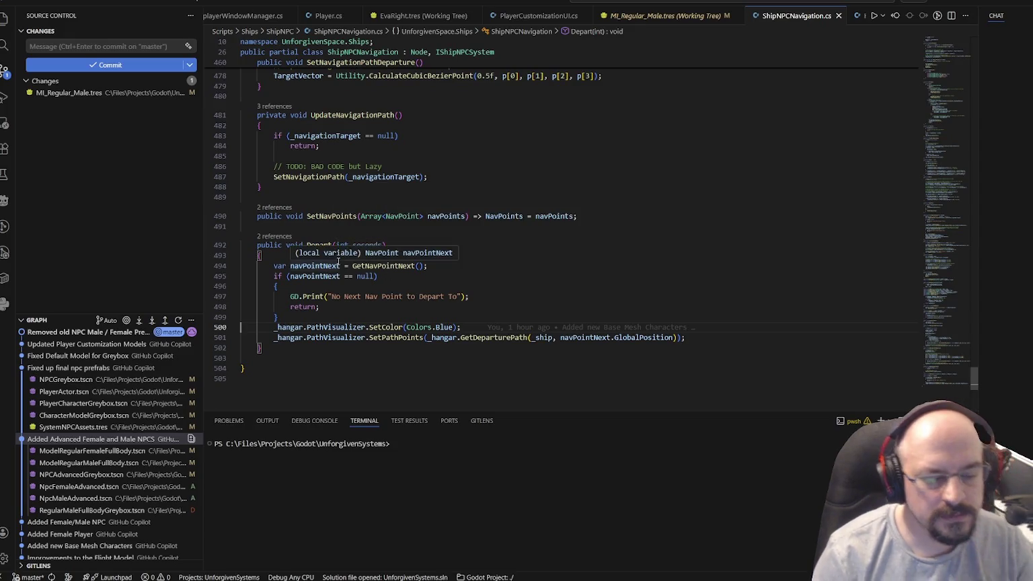
{"action": "key", "text": "alt+Tab"}
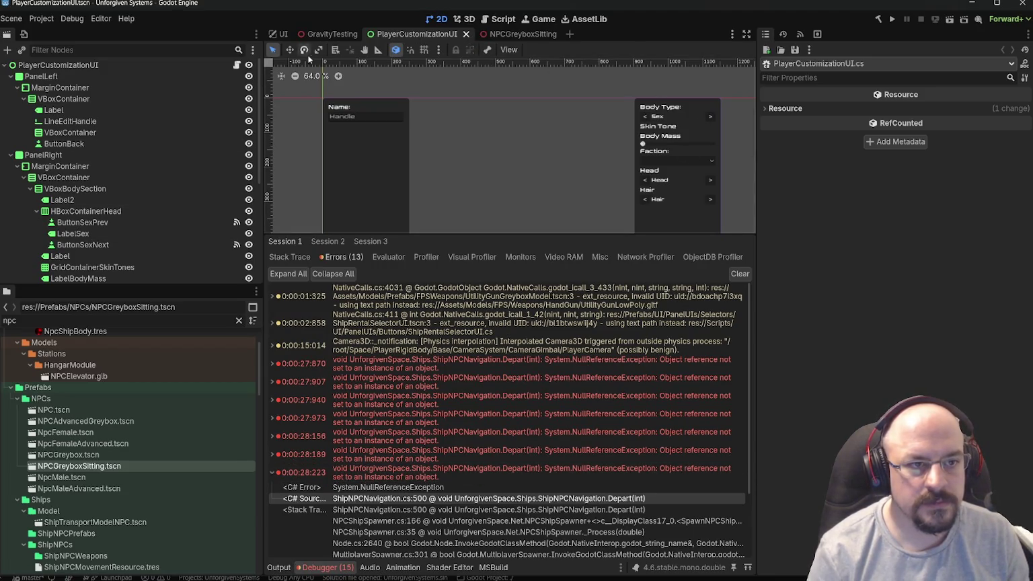
- Run the game from the GravityTesting scene with an enlarged viewport, moving its window left
{"action": "left_click", "coordinate": [328, 35]}
{"action": "left_click_drag", "start_coordinate": [521, 234], "coordinate": [521, 408]}
{"action": "left_click", "coordinate": [950, 21]}
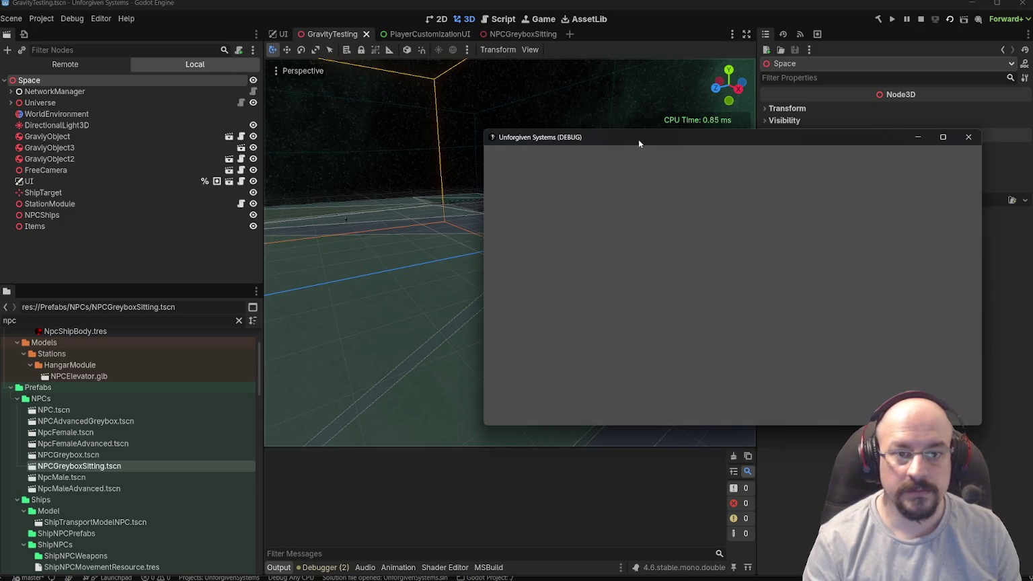
{"action": "left_click_drag", "start_coordinate": [645, 135], "coordinate": [501, 142]}
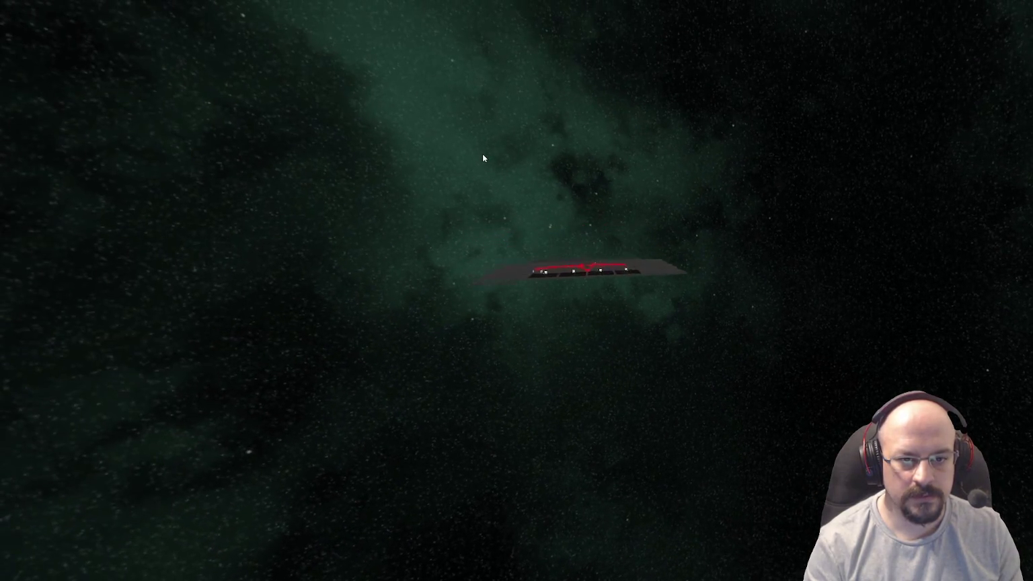
- Enable debug stats in the pause menu and watch NPCs walk and ships navigate
{"action": "key", "text": "Escape"}
{"action": "left_click", "coordinate": [763, 315]}
{"action": "key", "text": "Escape"}
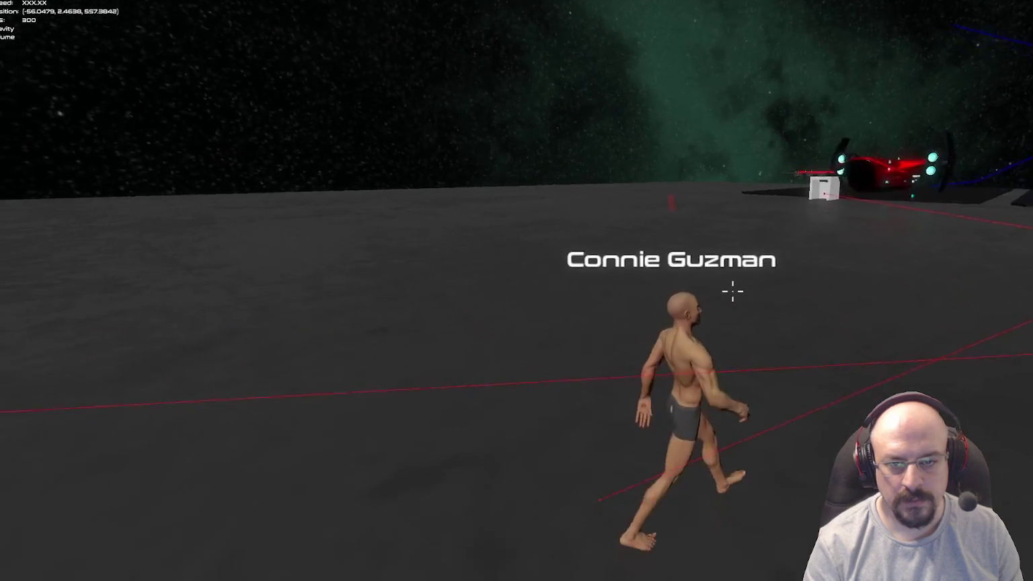
{"action": "mouse_move", "coordinate": [732, 290]}
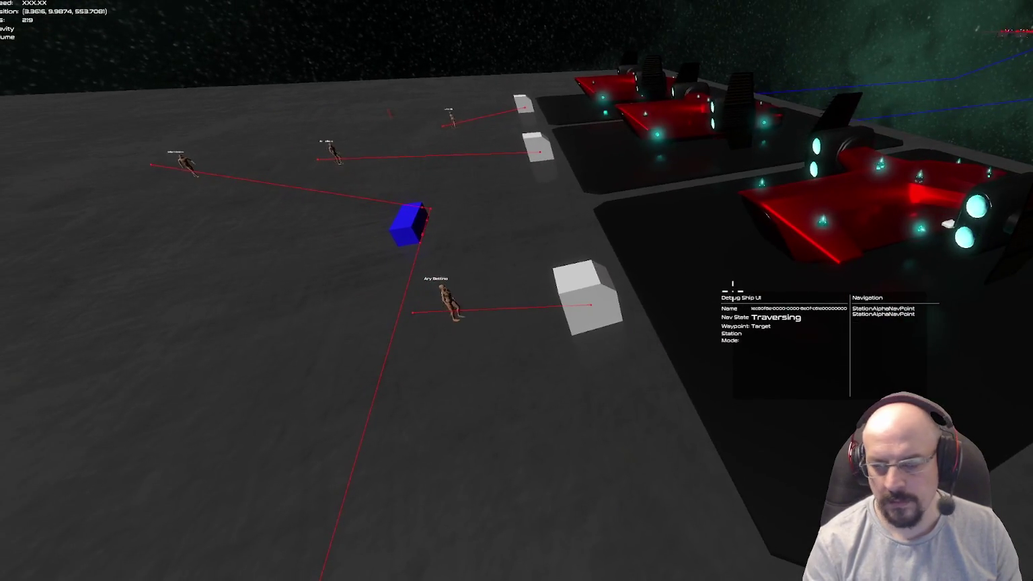
{"action": "key", "text": "alt+Tab"}
{"action": "key", "text": "Tab"}
{"action": "key", "text": "Tab"}
{"action": "key", "text": "Escape"}
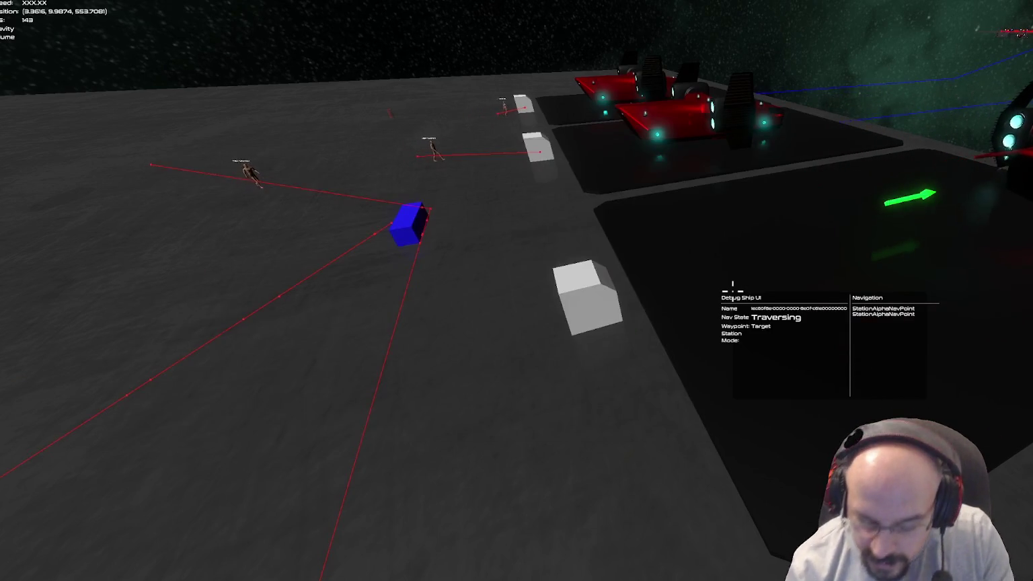
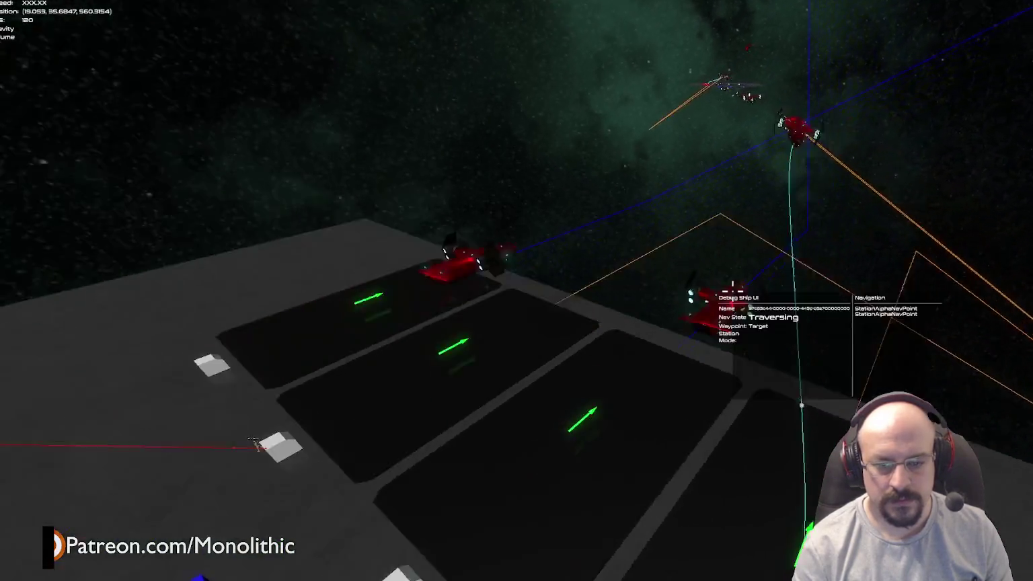
- Review the debugger's Errors list for the second debug session
{"action": "key", "text": "alt+Tab"}
{"action": "key", "text": "alt+Tab"}
{"action": "left_click", "coordinate": [325, 569]}
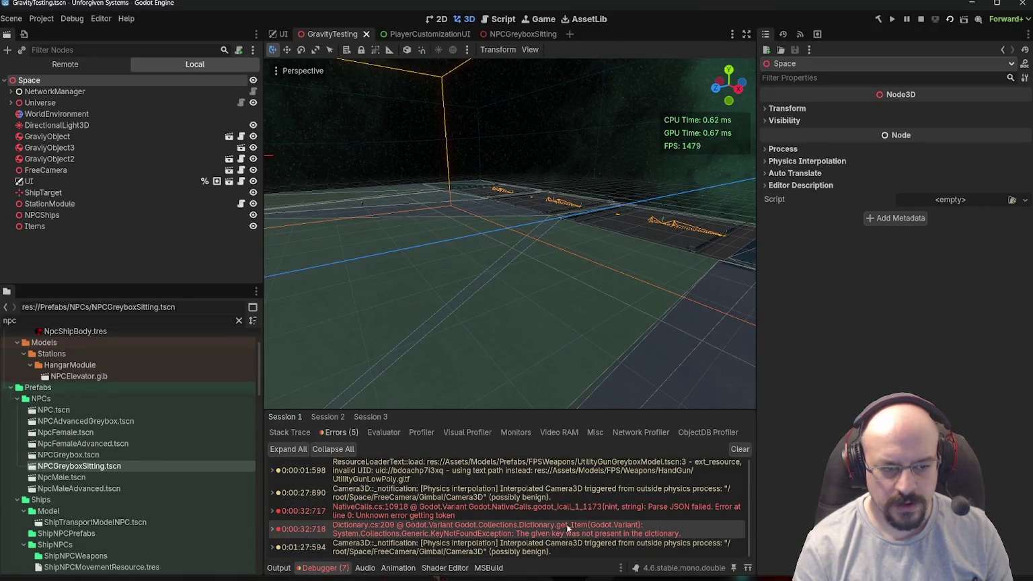
{"action": "left_click", "coordinate": [328, 417]}
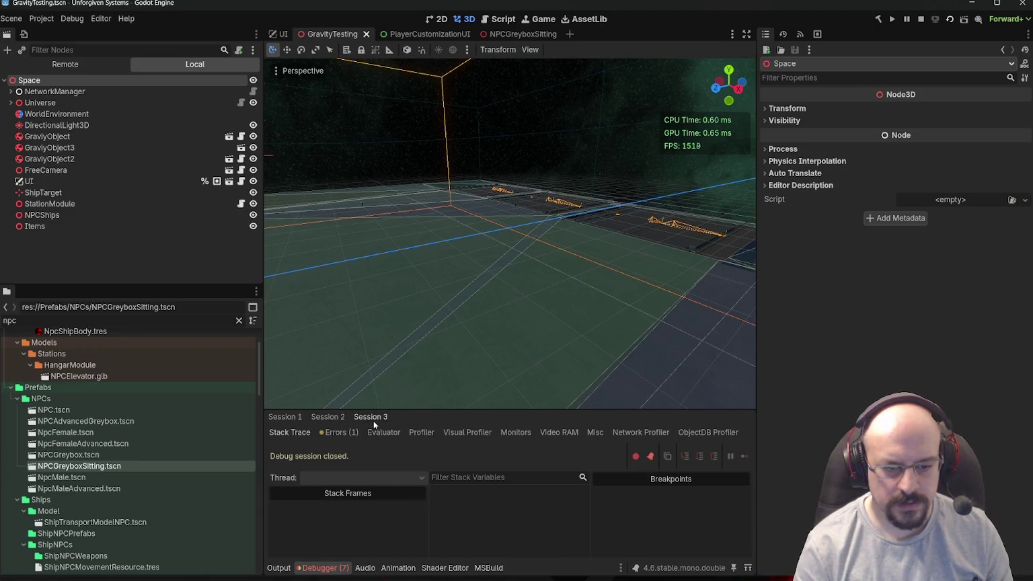
- Close both running game instances with Alt+F4 and the pause menu's Quit
{"action": "key", "text": "alt+Tab"}
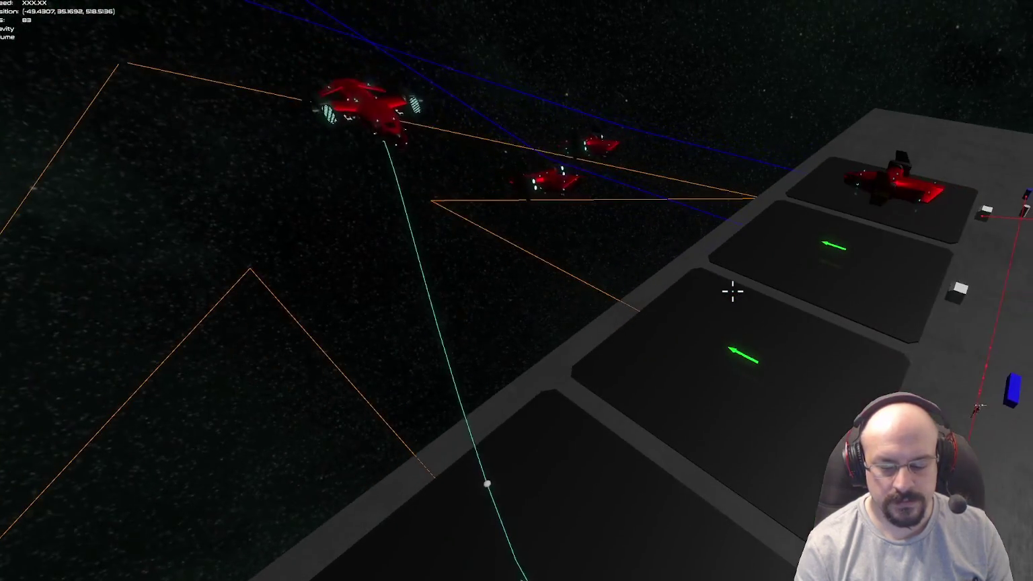
{"action": "key", "text": "Escape"}
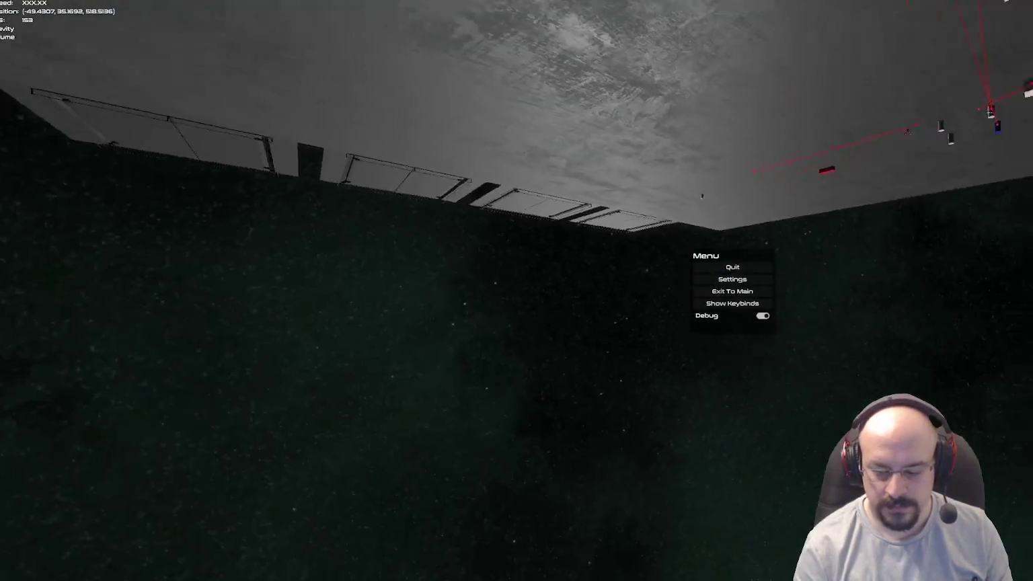
{"action": "key", "text": "alt+F4"}
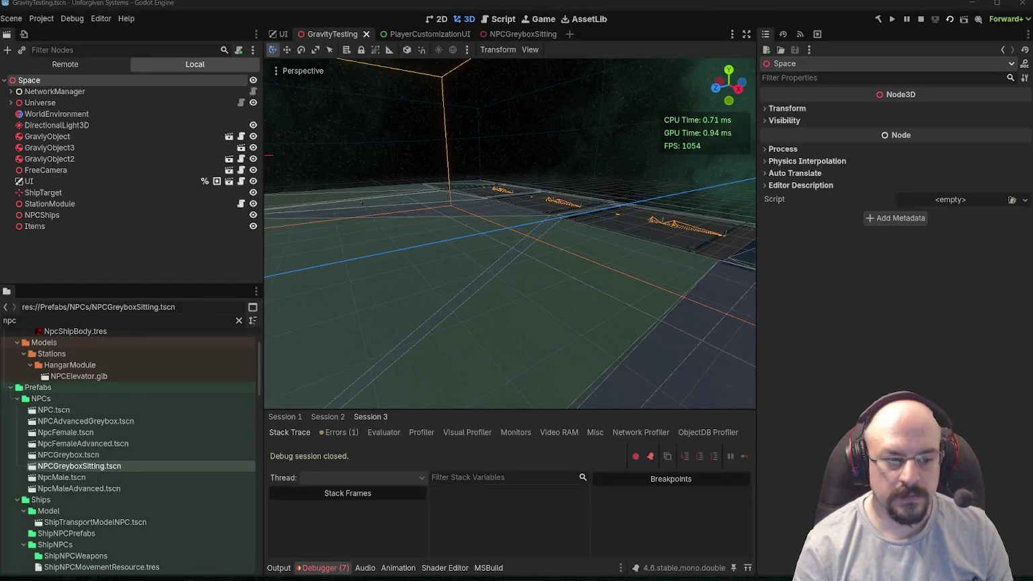
{"action": "key", "text": "alt+Tab"}
{"action": "key", "text": "alt+Tab"}
{"action": "key", "text": "alt+Tab"}
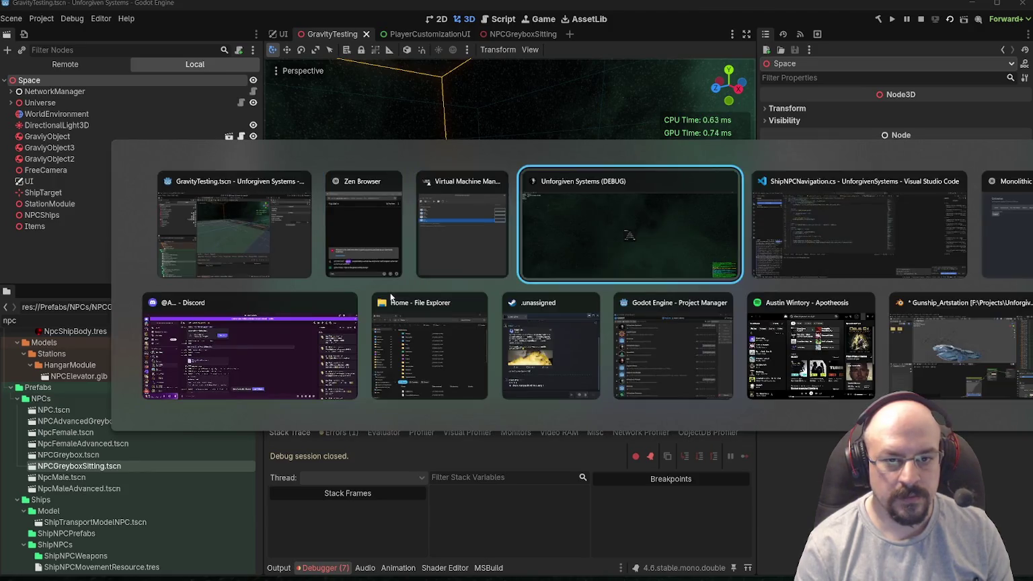
{"action": "key", "text": "Escape"}
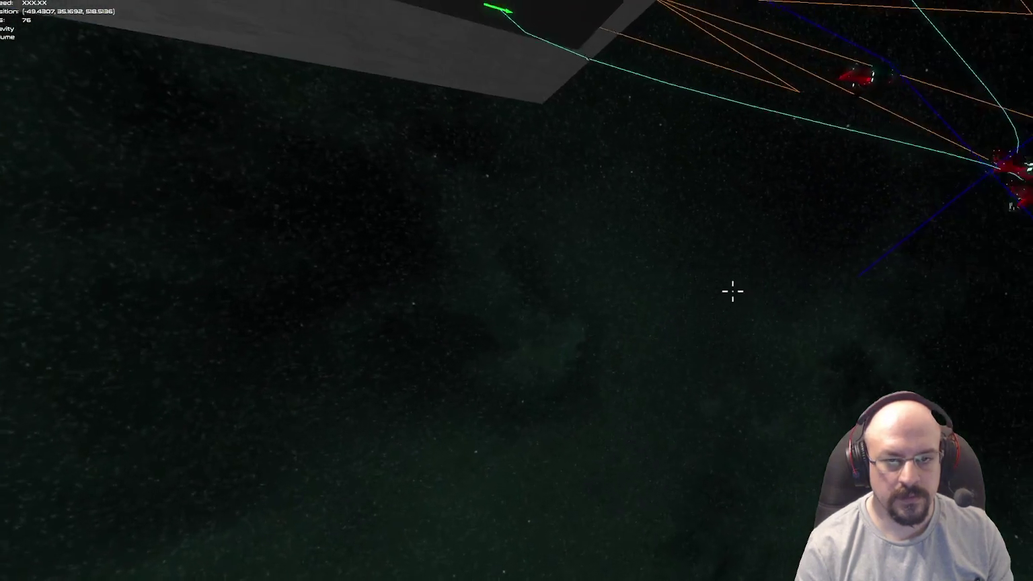
{"action": "key", "text": "Escape"}
{"action": "left_click", "coordinate": [731, 269]}
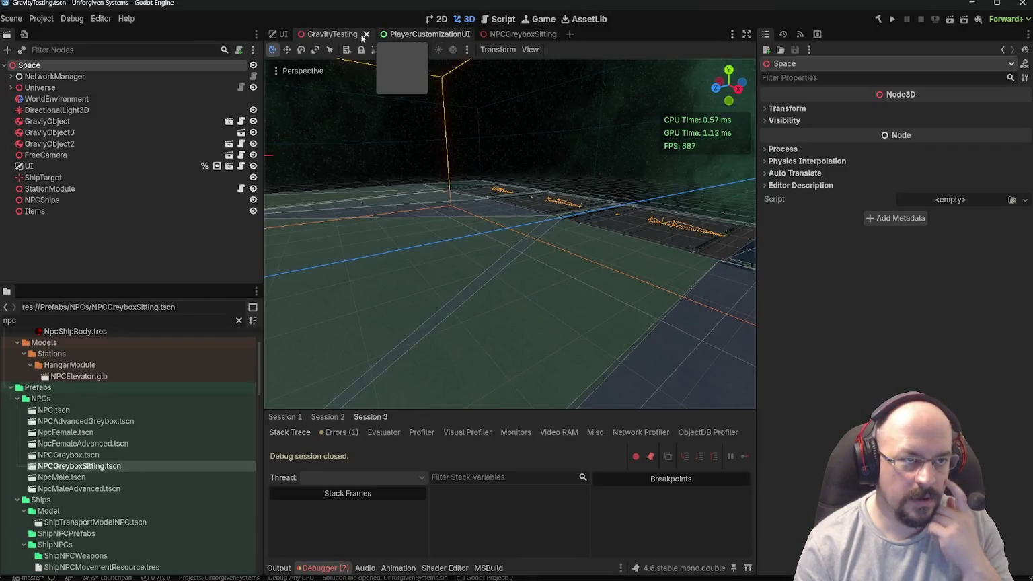
- Filter the FileSystem for 'multipla', open Multiplayer.tscn and run it as the current scene
{"action": "double_click", "coordinate": [53, 320]}
{"action": "type", "text": "mukt"}
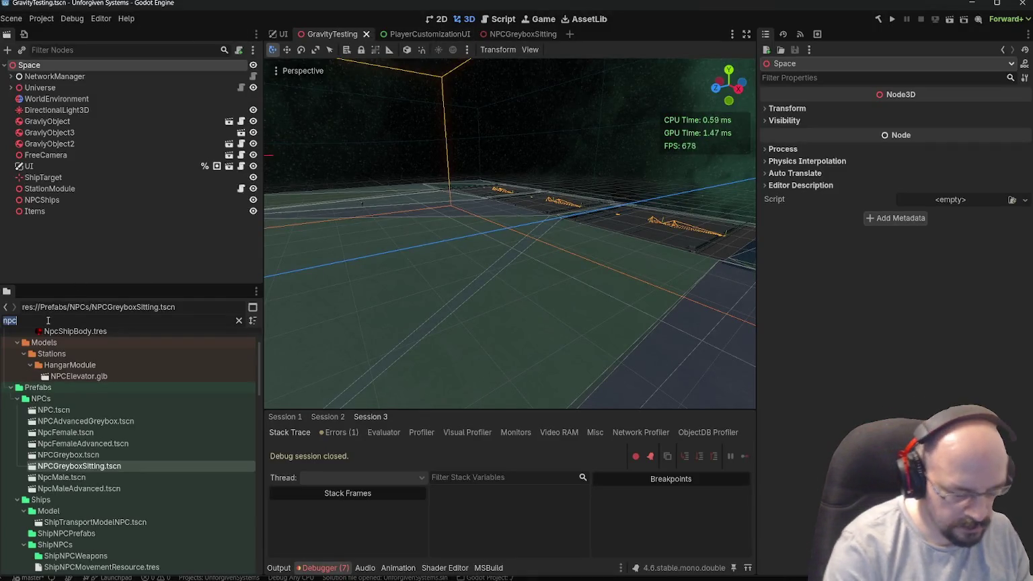
{"action": "key", "text": "BackSpace"}
{"action": "type", "text": "ltipla"}
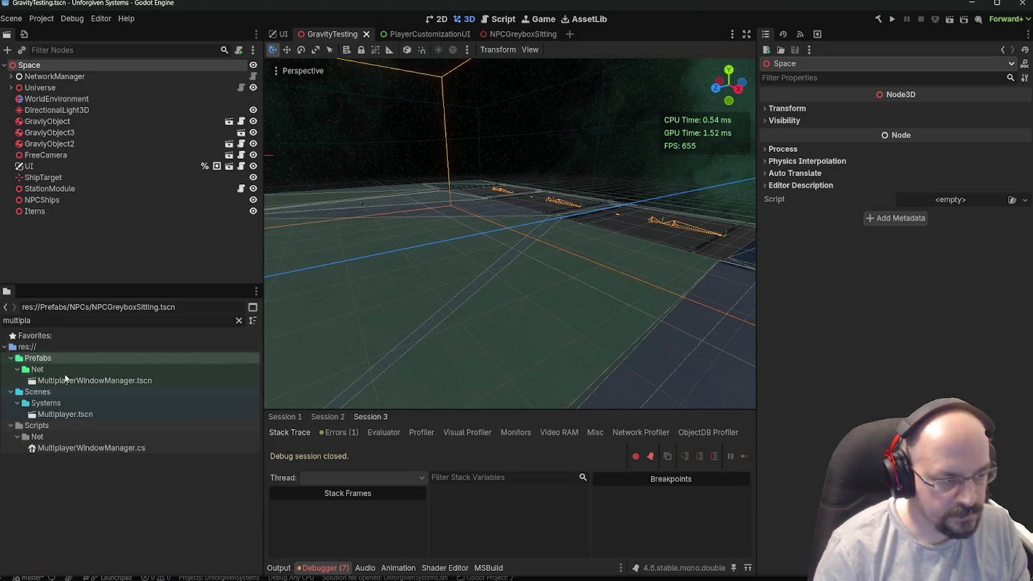
{"action": "left_click", "coordinate": [66, 415]}
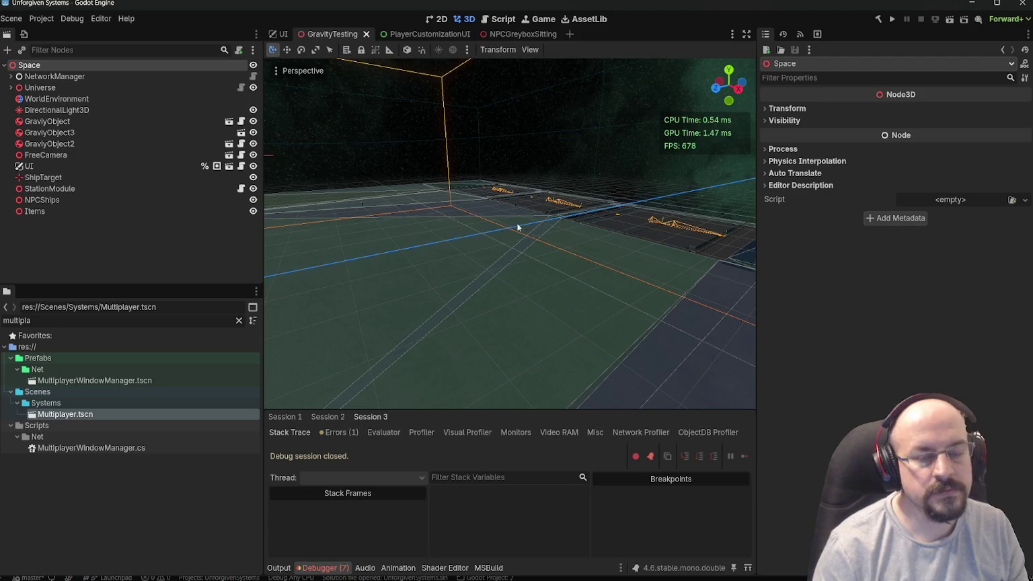
{"action": "key", "text": "Return"}
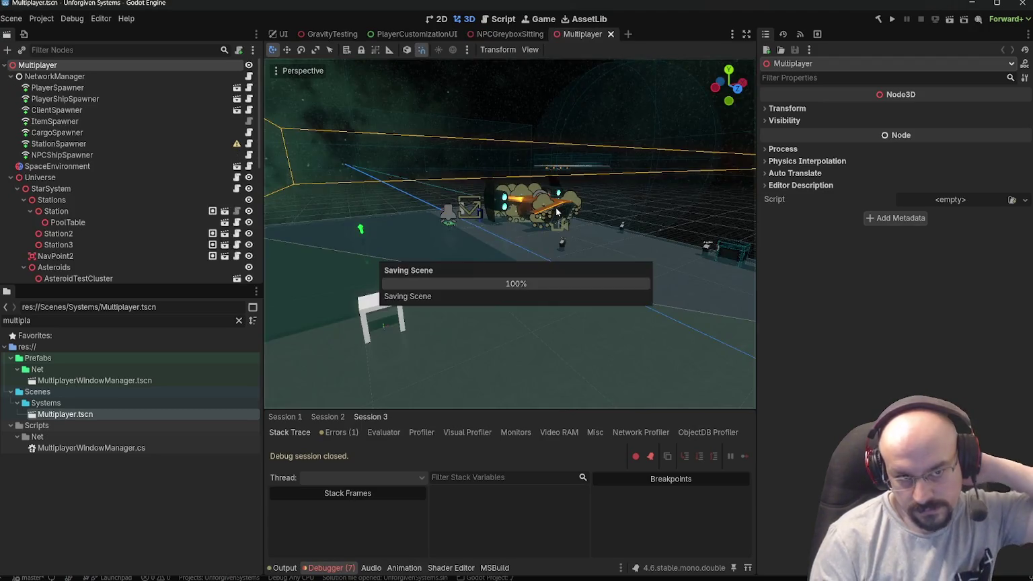
{"action": "left_click", "coordinate": [950, 19]}
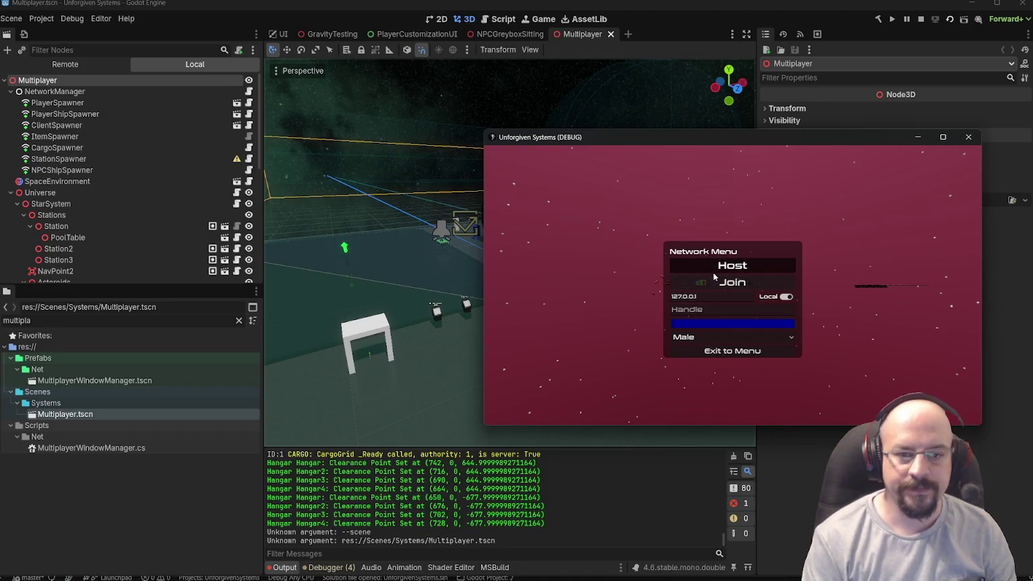
- Host a multiplayer session and toggle aim-down-sights with the held terminal
{"action": "left_click", "coordinate": [733, 265]}
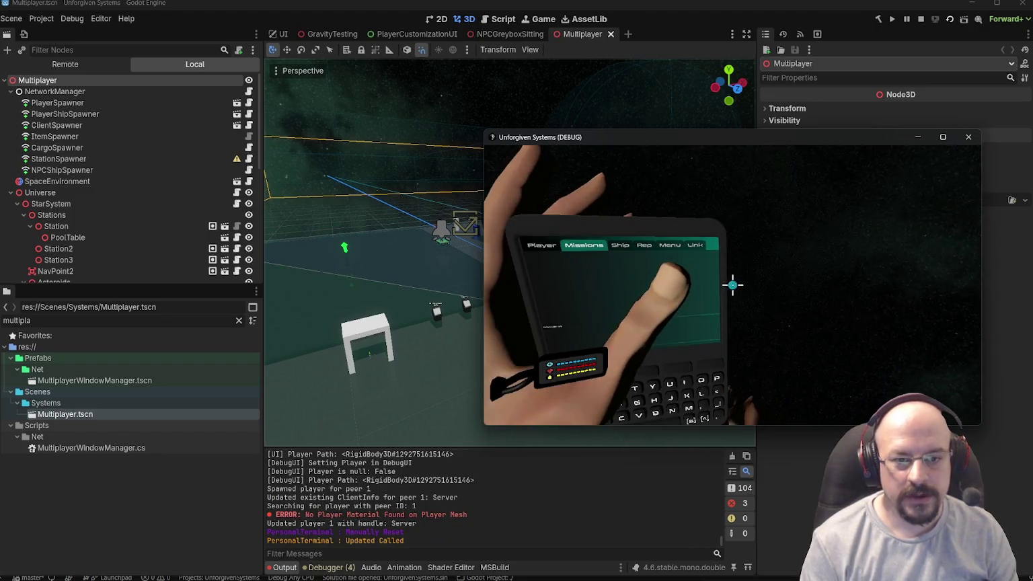
{"action": "right_click", "coordinate": [732, 285]}
{"action": "right_click", "coordinate": [732, 285]}
{"action": "right_click", "coordinate": [732, 285]}
{"action": "right_click", "coordinate": [732, 285]}
- Reset the player to respawn twice from the handheld terminal's Link page
{"action": "key", "text": "e"}
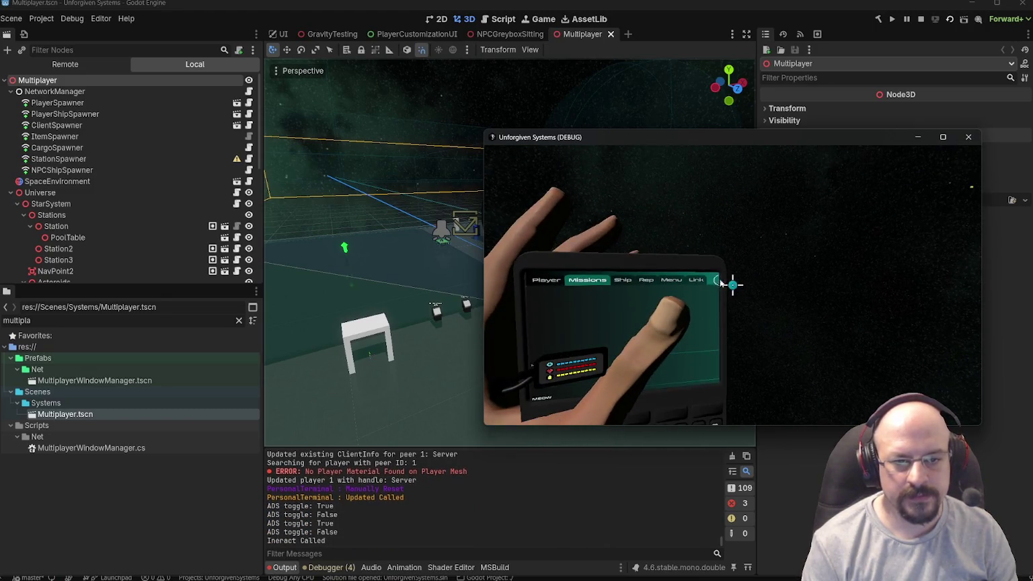
{"action": "left_click", "coordinate": [693, 277]}
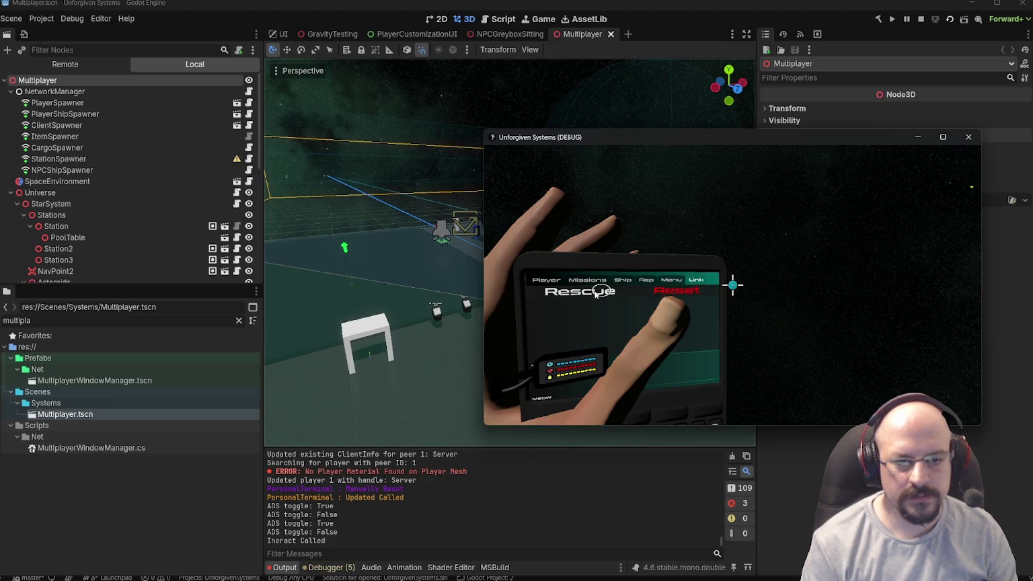
{"action": "left_click", "coordinate": [678, 292]}
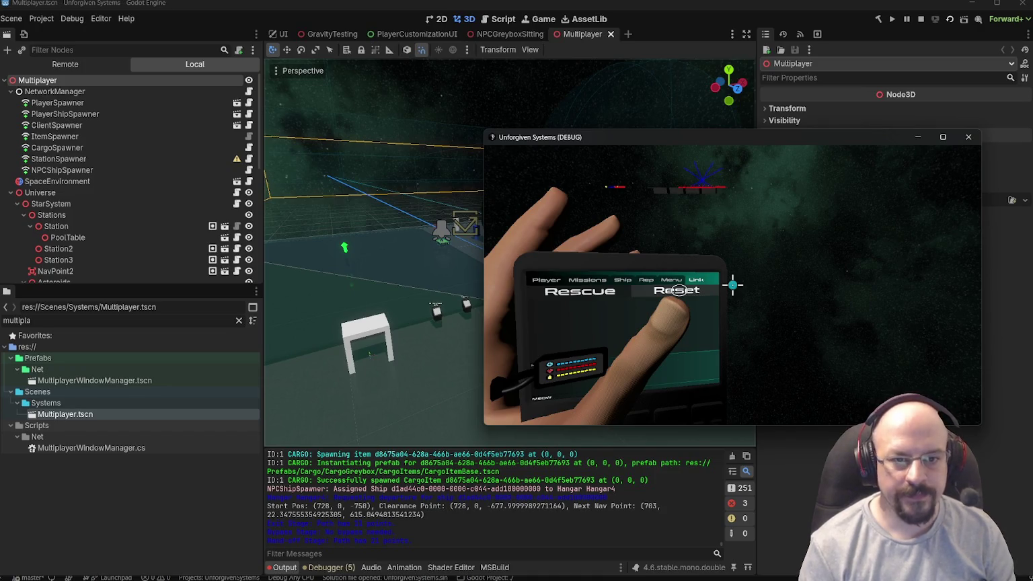
{"action": "left_click", "coordinate": [676, 290]}
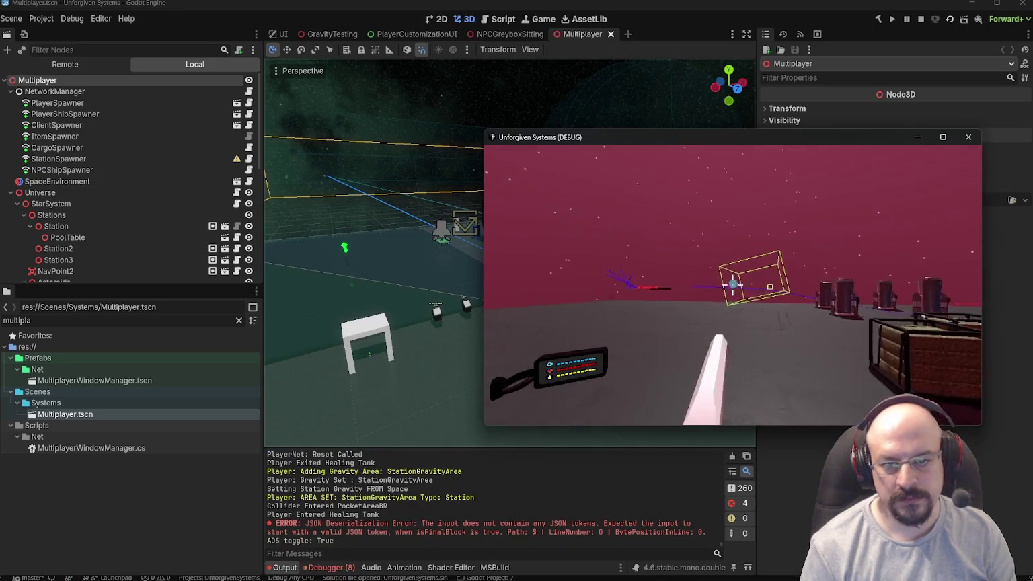
- Aim the held tool and lock its beam onto a cargo crate
{"action": "right_click", "coordinate": [732, 284]}
{"action": "right_click", "coordinate": [732, 285]}
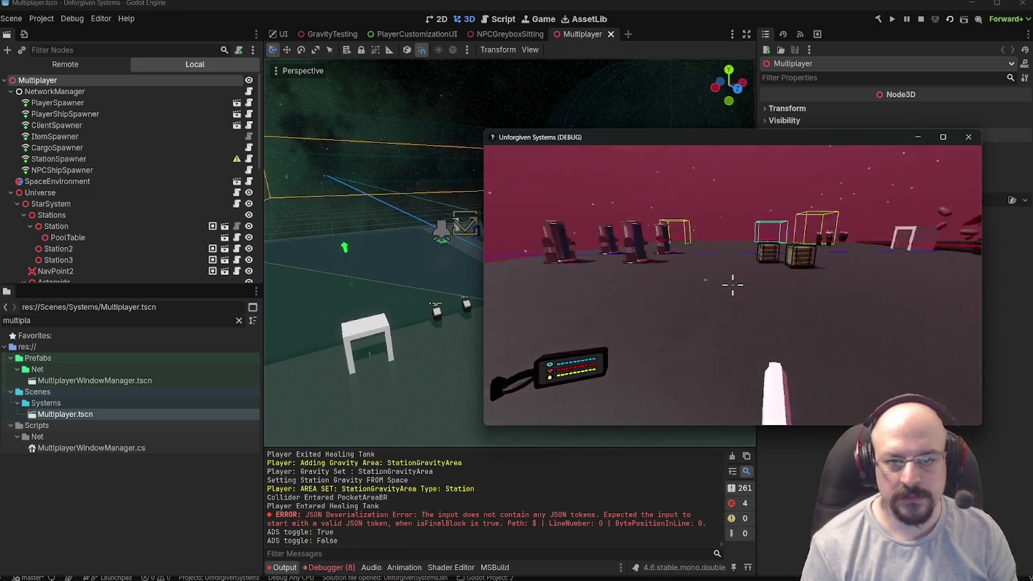
{"action": "left_click", "coordinate": [732, 285]}
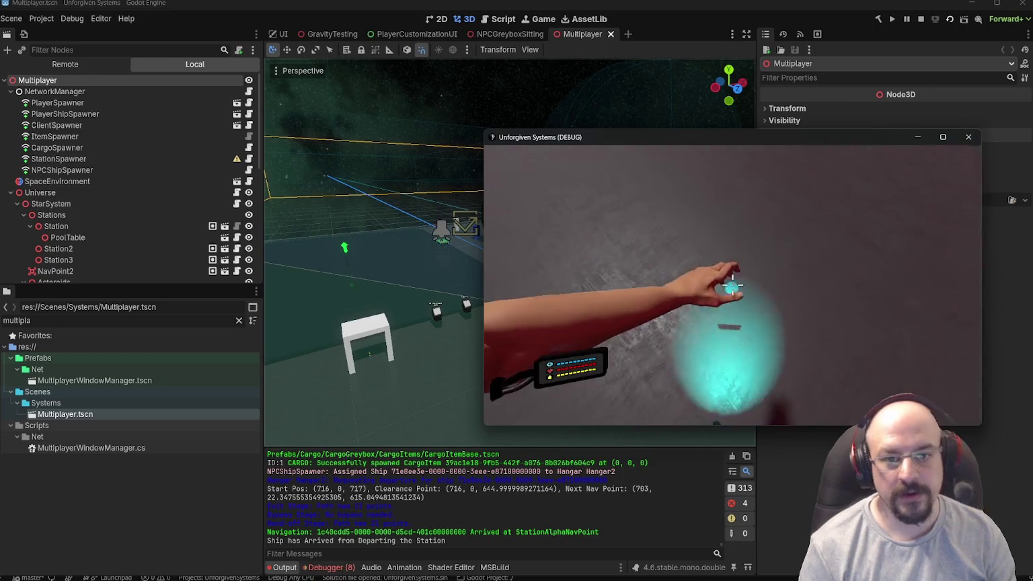
- Check the game settings from the pause menu, then quit the game
{"action": "key", "text": "Escape"}
{"action": "left_click", "coordinate": [726, 271]}
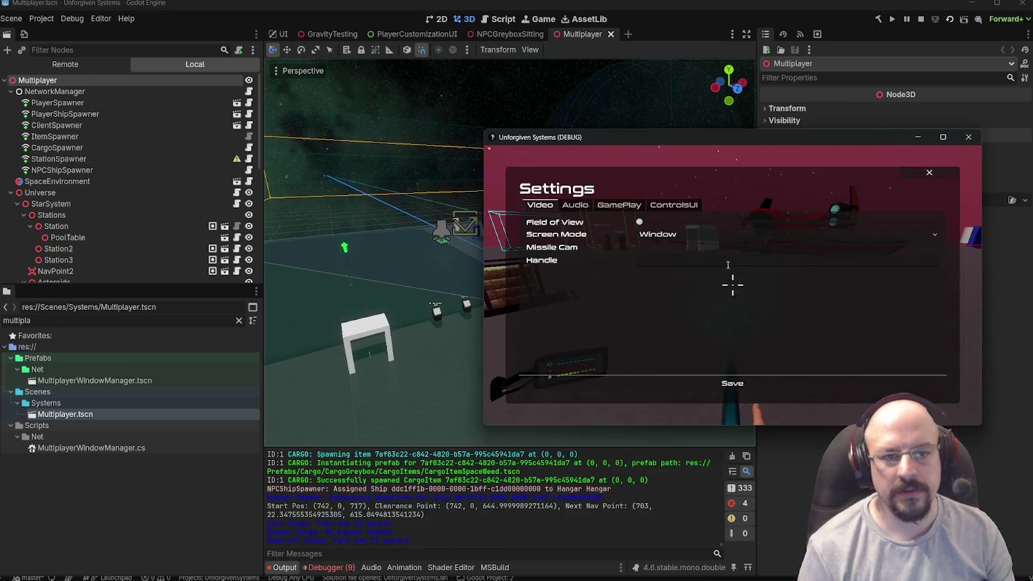
{"action": "key", "text": "Escape"}
{"action": "key", "text": "Escape"}
{"action": "key", "text": "Escape"}
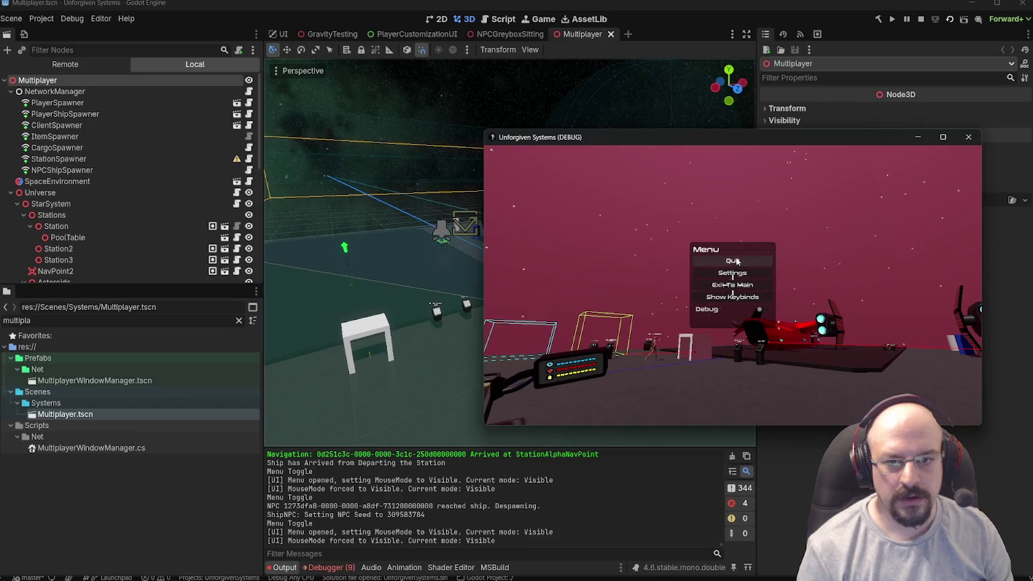
{"action": "left_click", "coordinate": [735, 261]}
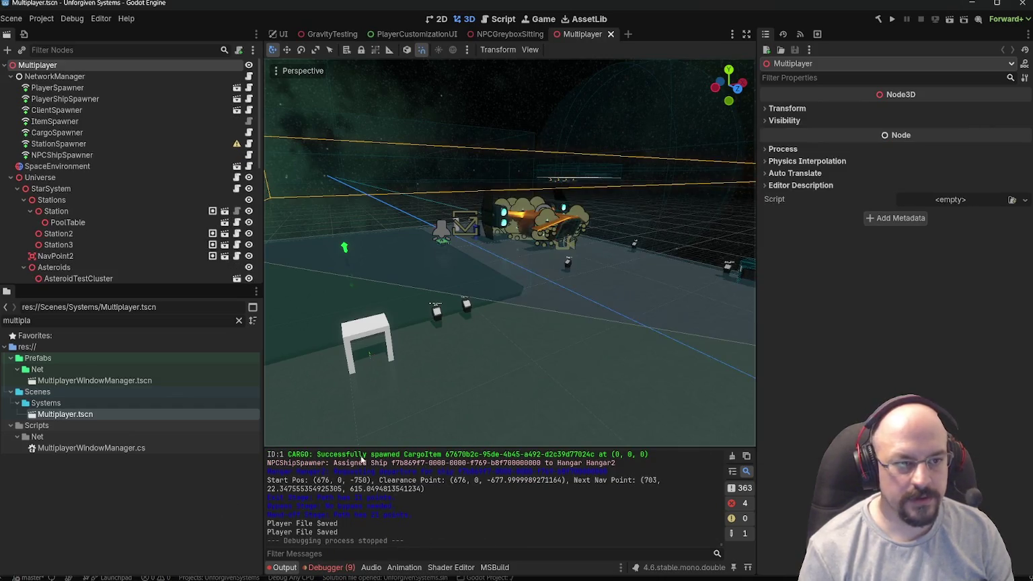
- Bring up the Universe server web page from the taskbar
{"action": "mouse_move", "coordinate": [242, 563]}
{"action": "left_click", "coordinate": [279, 570]}
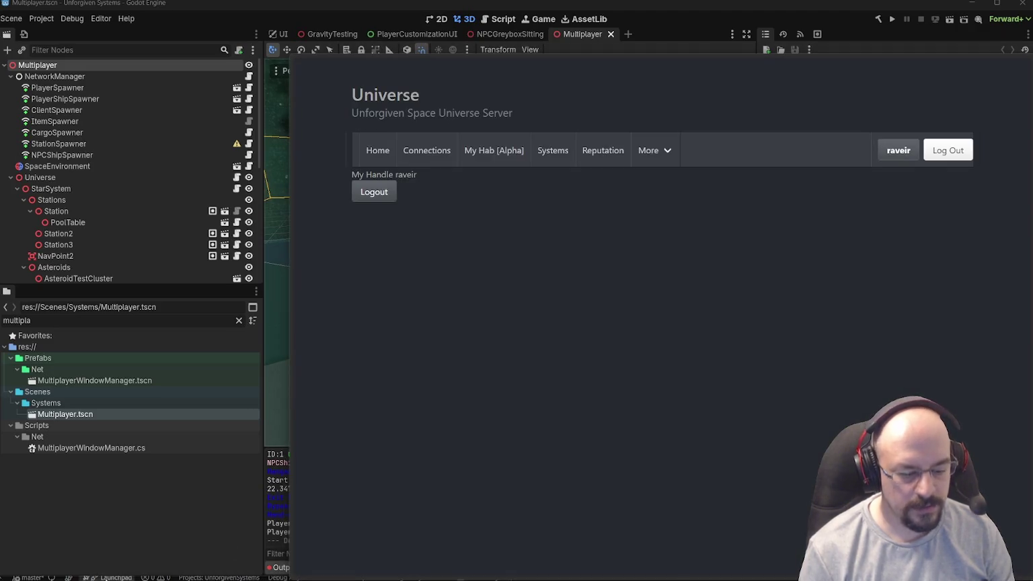
{"action": "key", "text": "alt+Tab"}
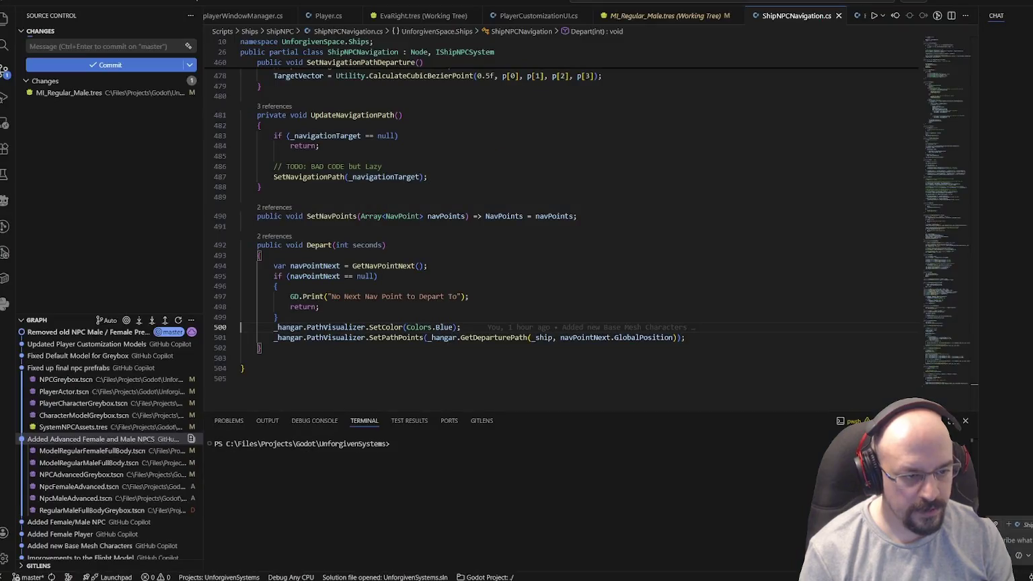
- Run .\export_linux_server_vps.bat in the terminal until it reports Deployment complete
{"action": "key", "text": "Up"}
{"action": "key", "text": "Escape"}
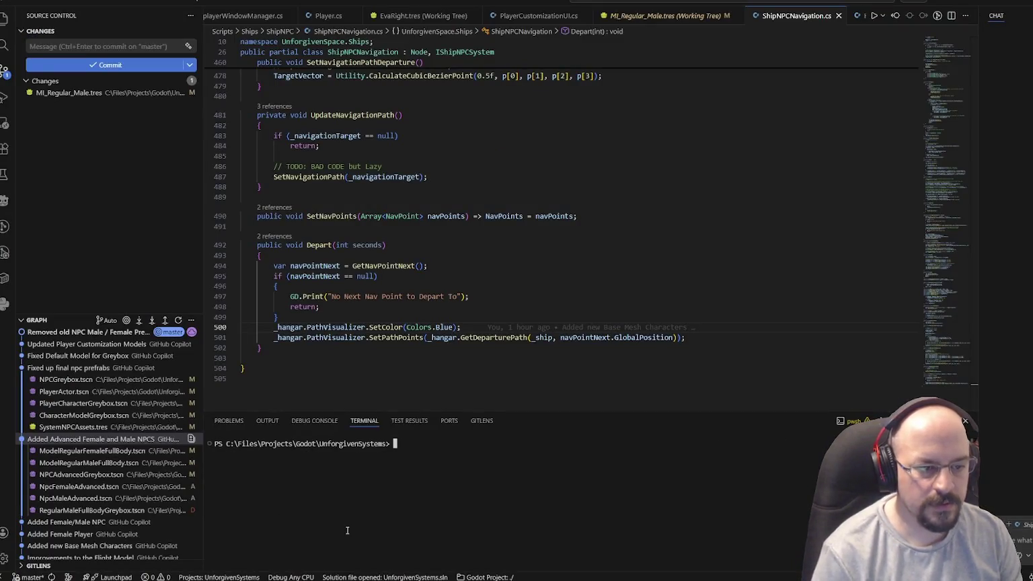
{"action": "type", "text": "./e"}
{"action": "key", "text": "Tab"}
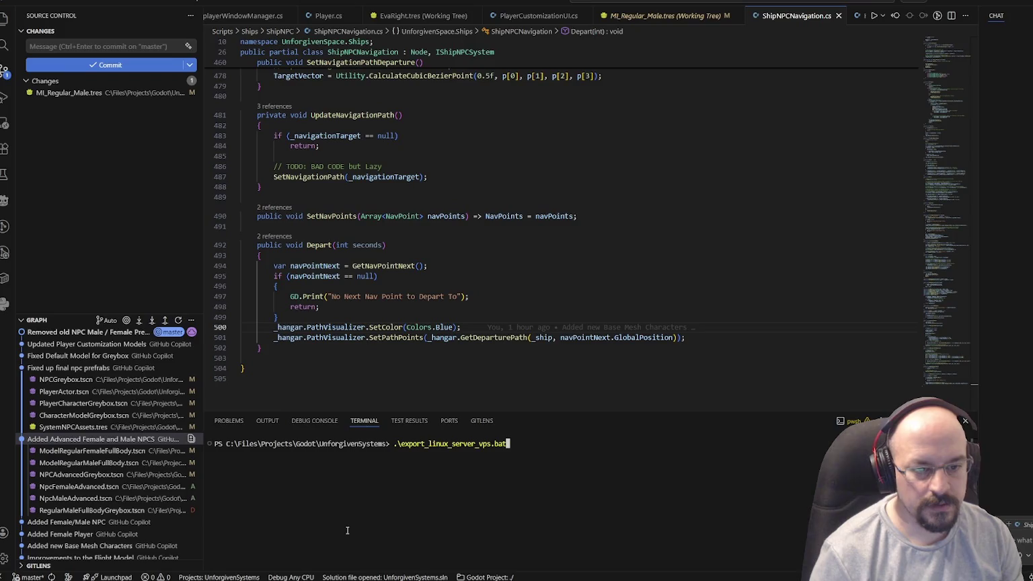
{"action": "key", "text": "Return"}
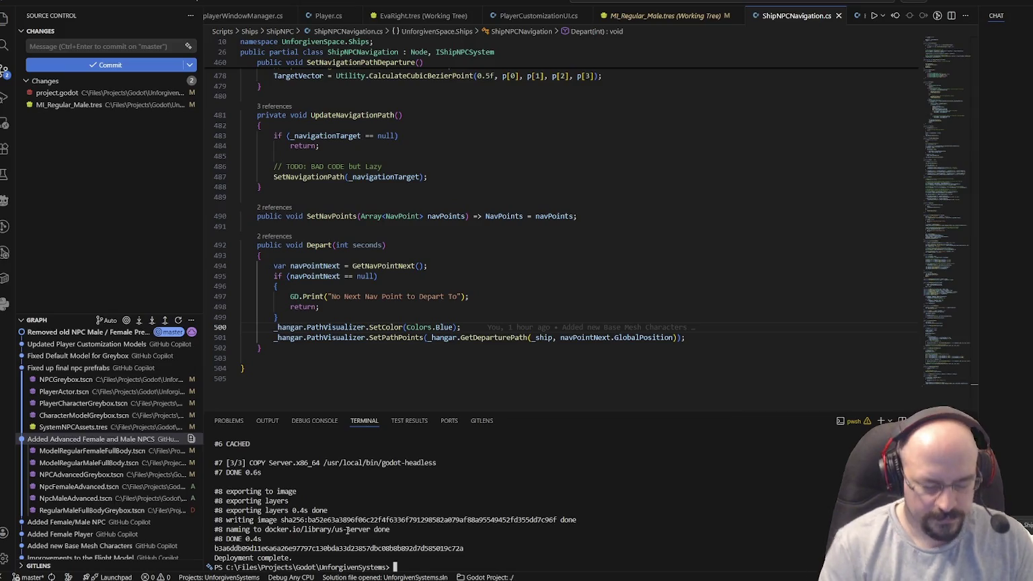
{"action": "key", "text": "Up"}
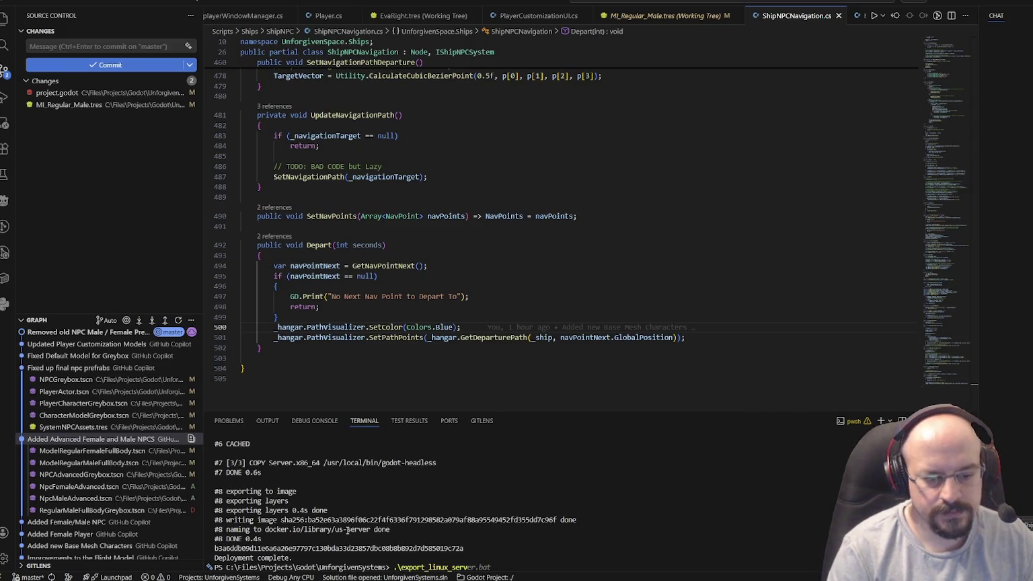
- Run export_windows_client.bat, then enlarge the terminal to read its export-path errors
{"action": "key", "text": "Right"}
{"action": "key", "text": "Return"}
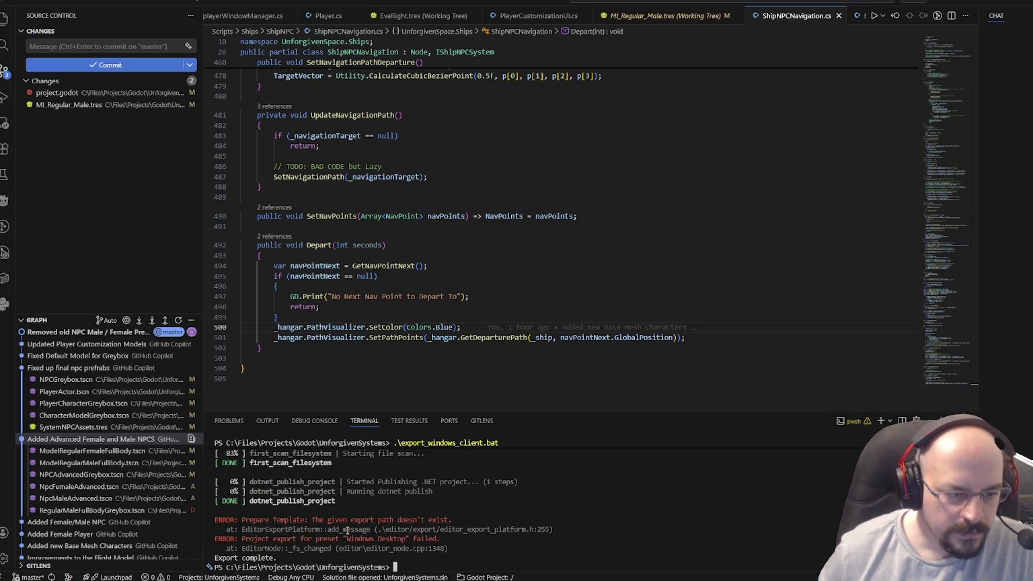
{"action": "scroll", "coordinate": [310, 456], "scroll_direction": "up", "scroll_amount": 3}
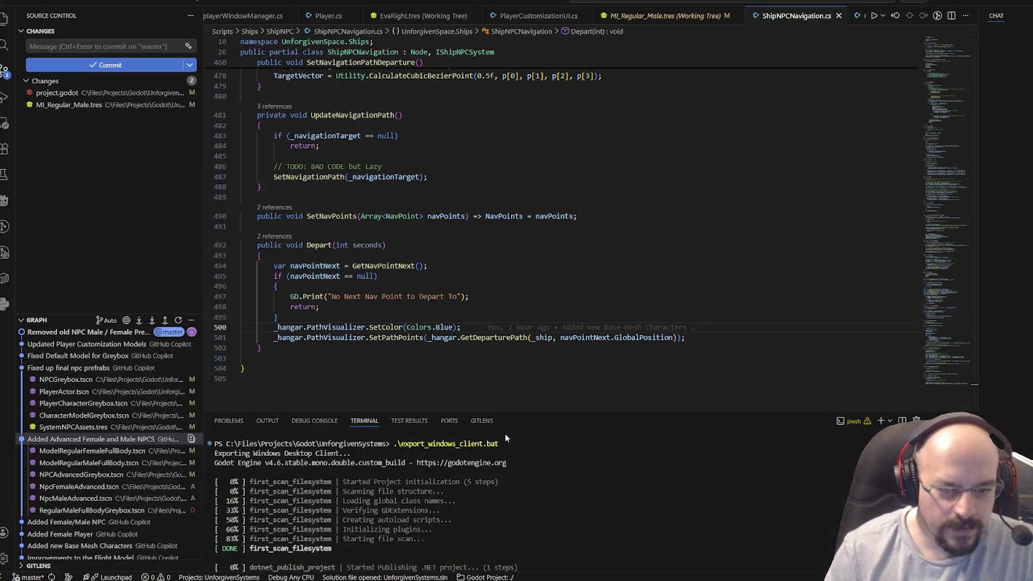
{"action": "left_click_drag", "start_coordinate": [532, 410], "coordinate": [532, 209]}
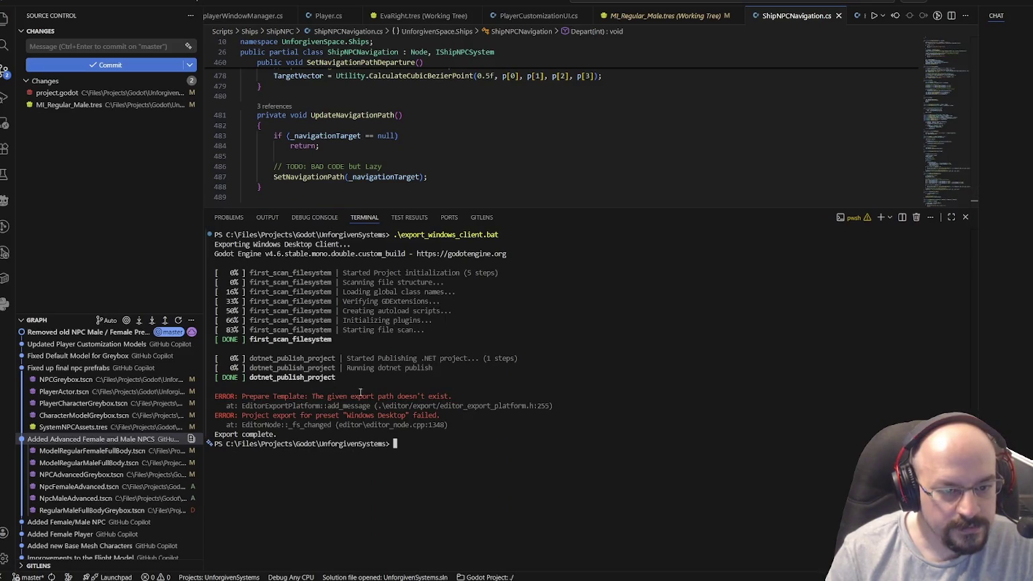
{"action": "scroll", "coordinate": [406, 401], "scroll_direction": "down", "scroll_amount": 2}
{"action": "scroll", "coordinate": [398, 399], "scroll_direction": "up", "scroll_amount": 1}
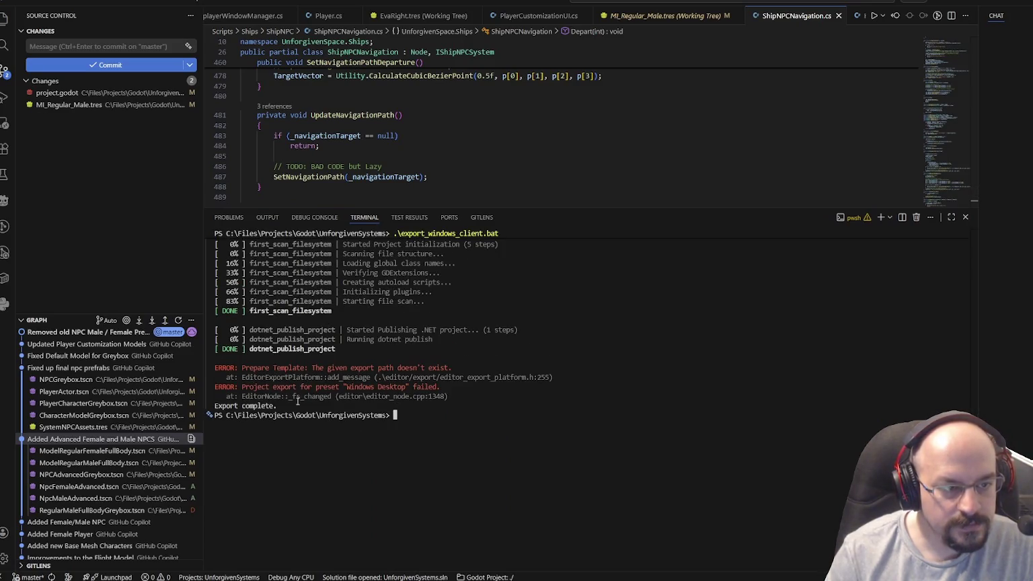
{"action": "scroll", "coordinate": [279, 405], "scroll_direction": "up", "scroll_amount": 3}
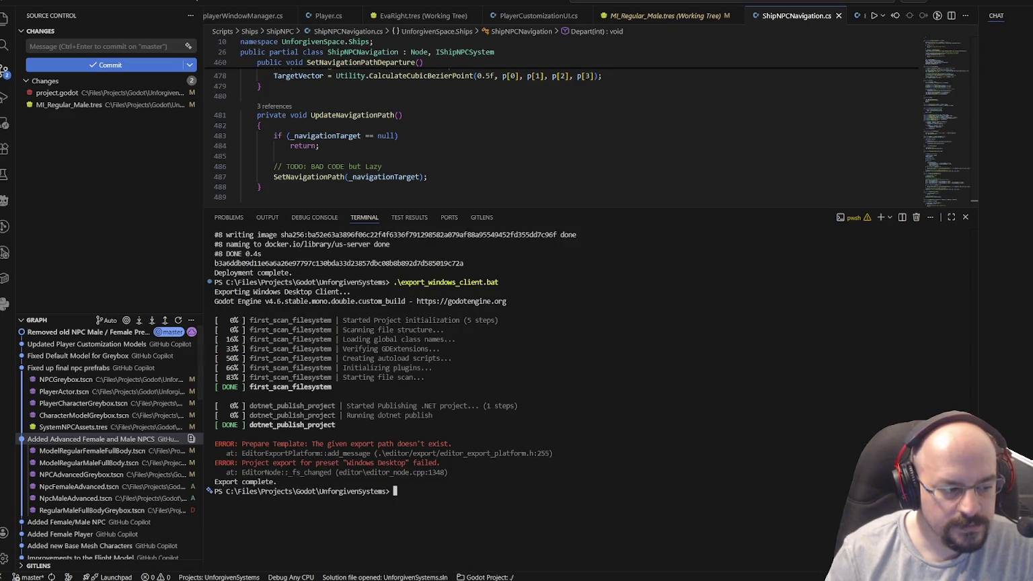
{"action": "key", "text": "super+e"}
- Browse to the W:\universe.monolithic.ca\builds\channels\systems build folder holding the executables
{"action": "left_click", "coordinate": [346, 513]}
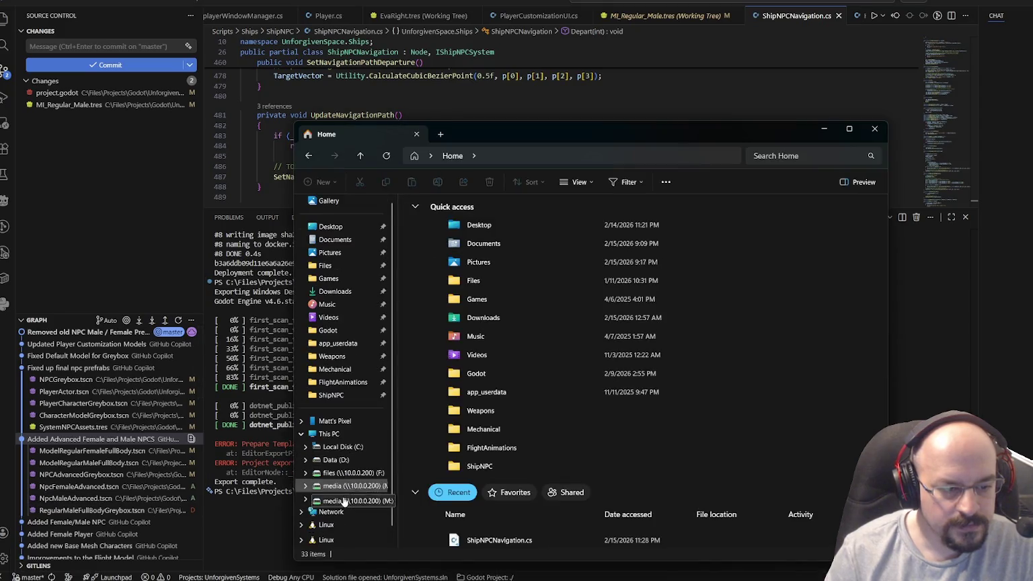
{"action": "double_click", "coordinate": [448, 404]}
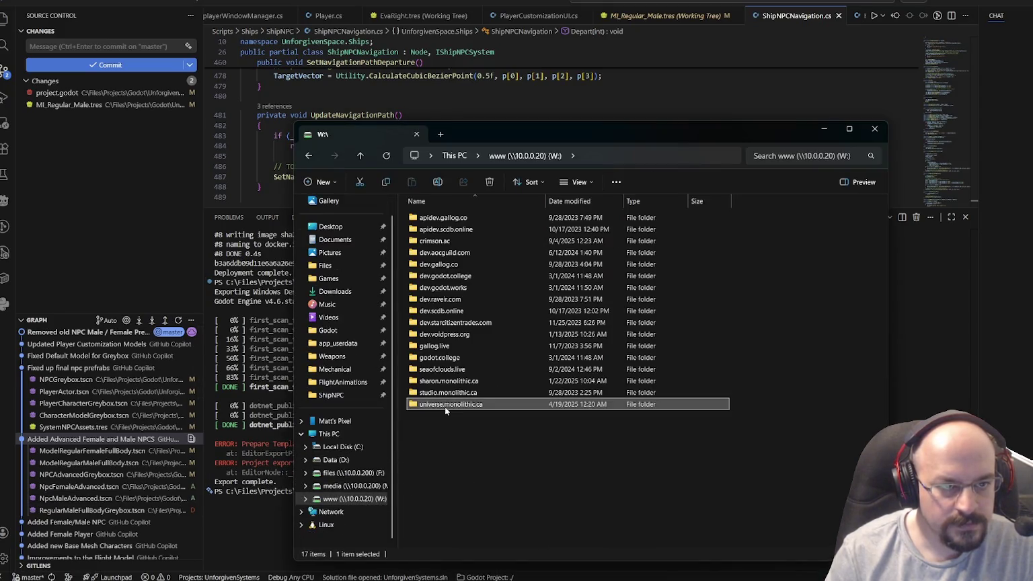
{"action": "double_click", "coordinate": [441, 230]}
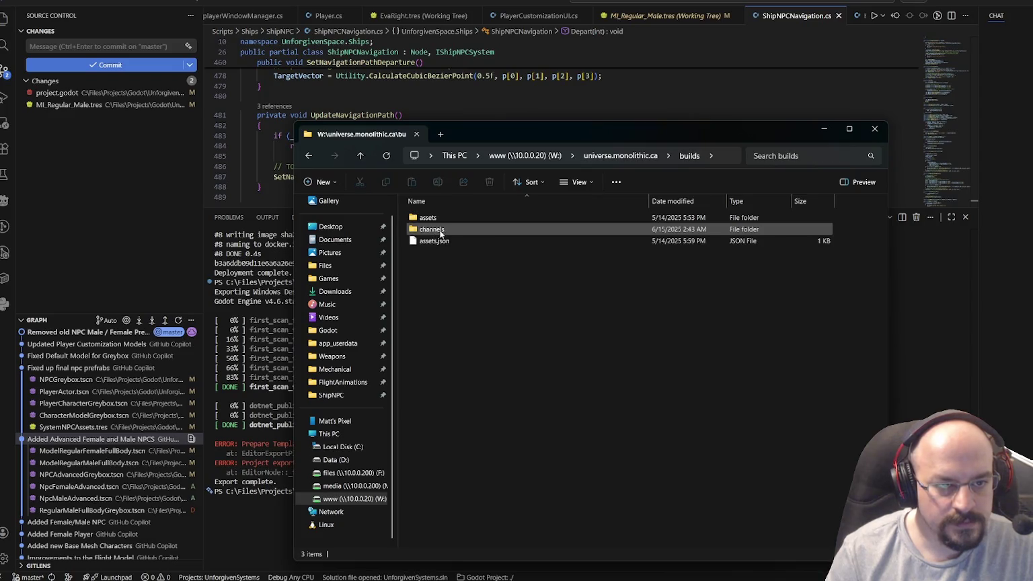
{"action": "double_click", "coordinate": [440, 230]}
{"action": "double_click", "coordinate": [430, 230]}
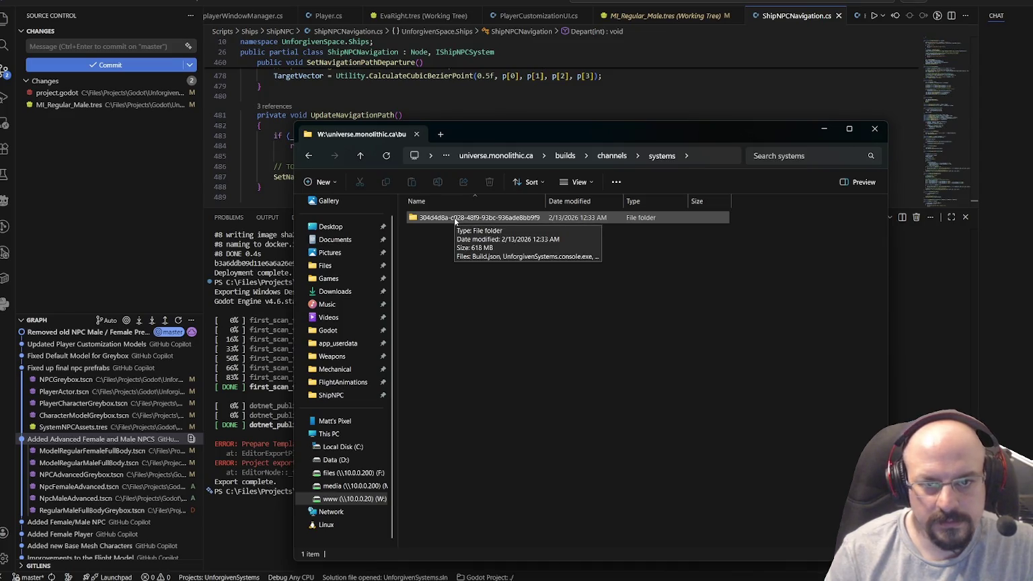
{"action": "double_click", "coordinate": [454, 218]}
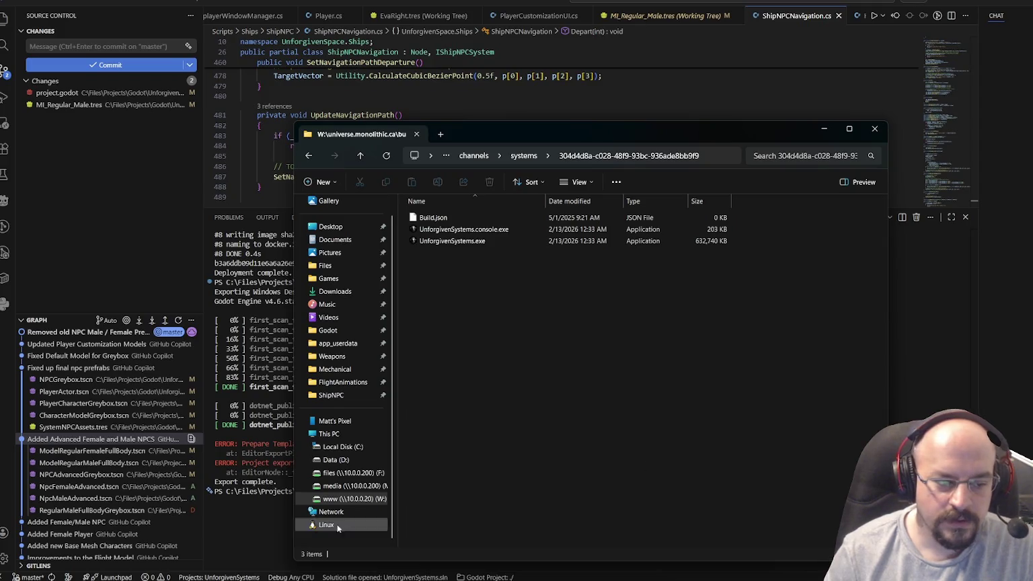
- Rerun .\export_windows_client.bat in the VS Code terminal until Export complete
{"action": "left_click", "coordinate": [282, 539]}
{"action": "key", "text": "Up"}
{"action": "key", "text": "Return"}
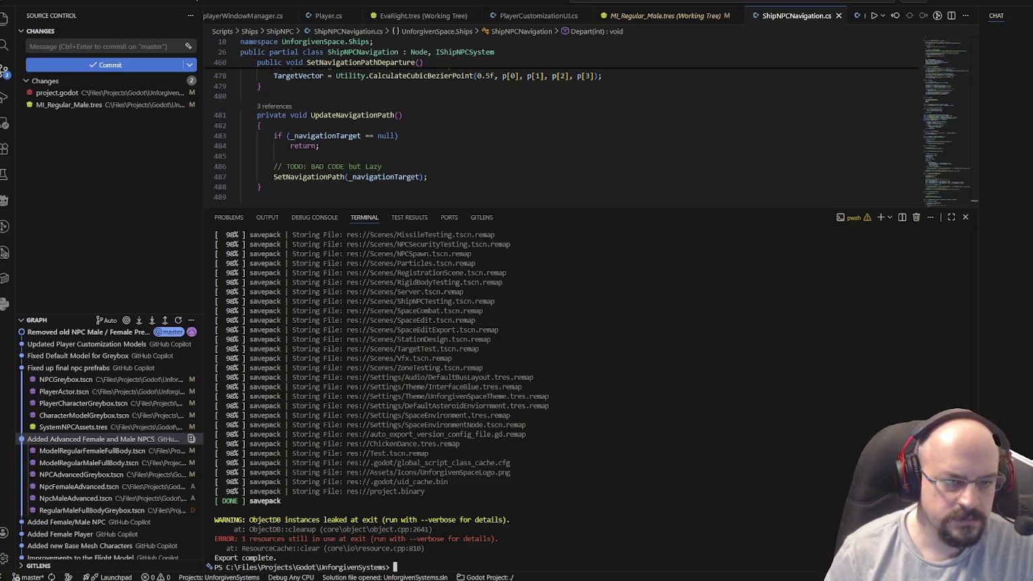
- Check the sizes of UnforgivenSystems.exe and UnforgivenSystems.console.exe, then close the folder window
{"action": "key", "text": "alt+Tab"}
{"action": "left_click", "coordinate": [680, 242]}
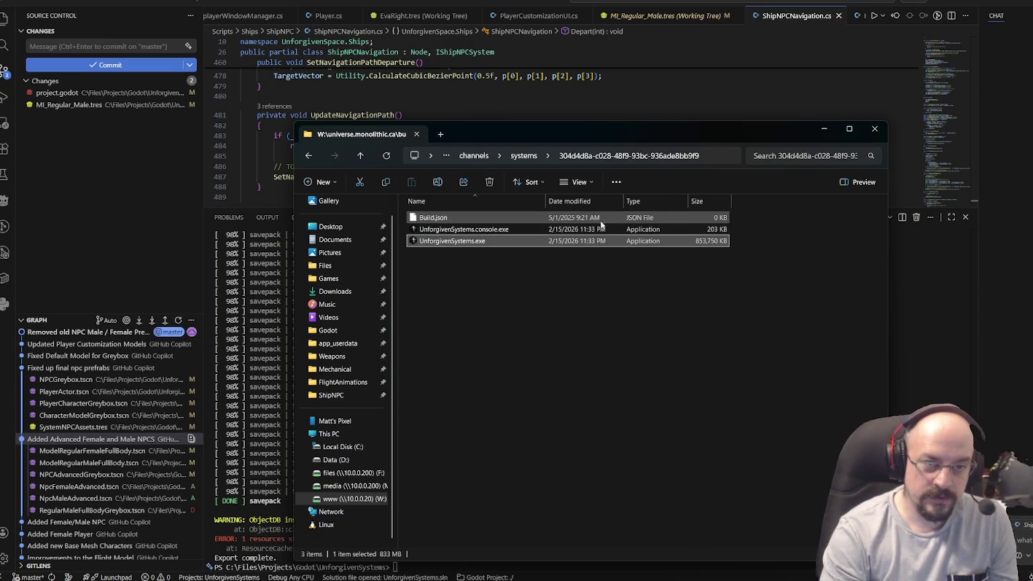
{"action": "left_click", "coordinate": [572, 279]}
{"action": "left_click", "coordinate": [526, 245]}
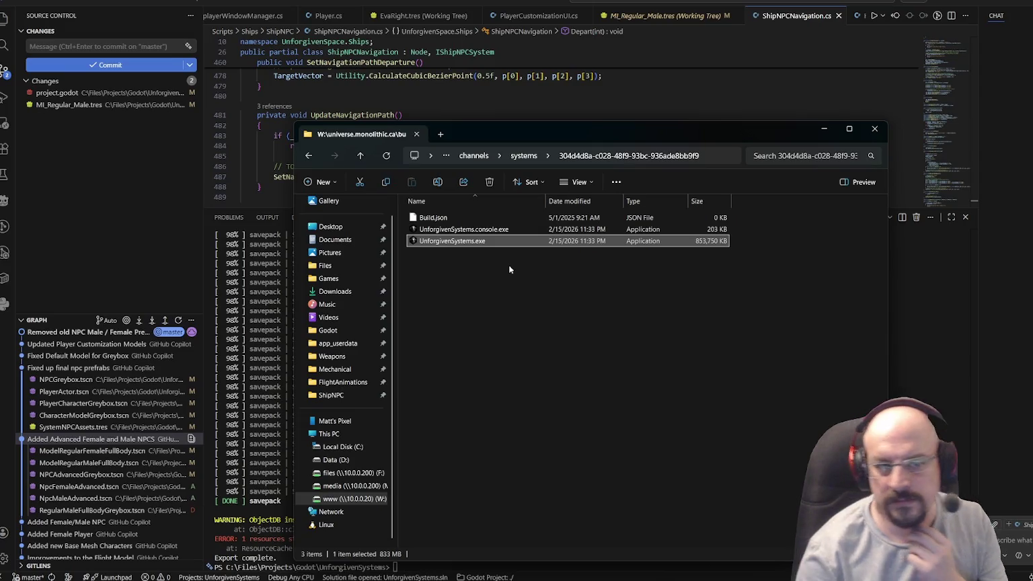
{"action": "left_click", "coordinate": [573, 287]}
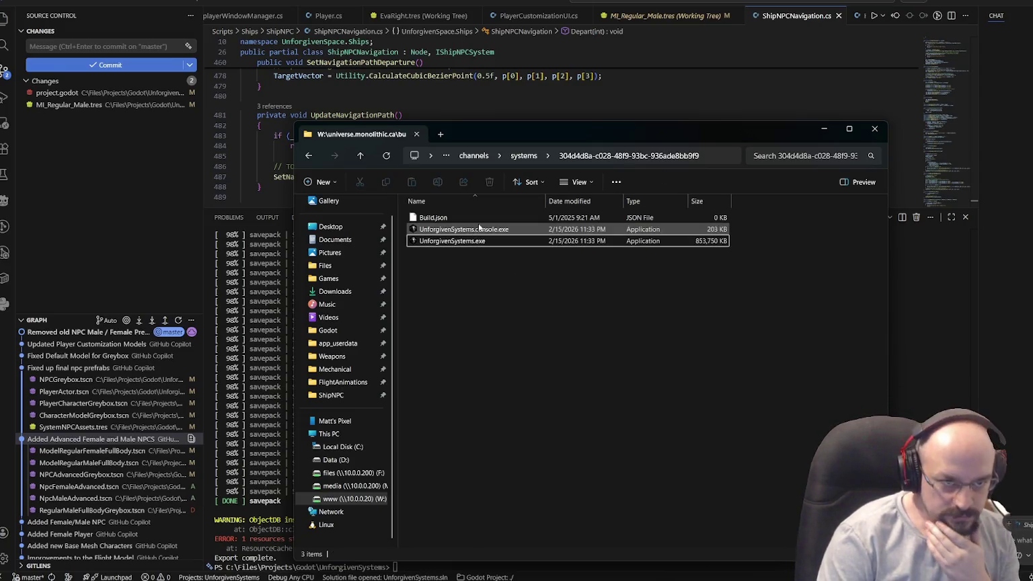
{"action": "left_click", "coordinate": [472, 231]}
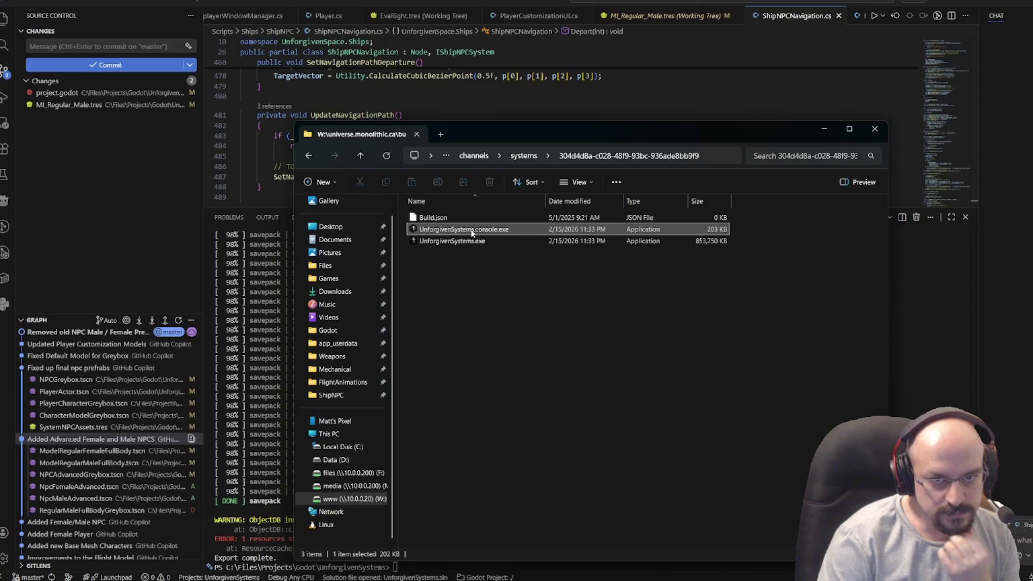
{"action": "left_click", "coordinate": [481, 243]}
{"action": "left_click", "coordinate": [874, 128]}
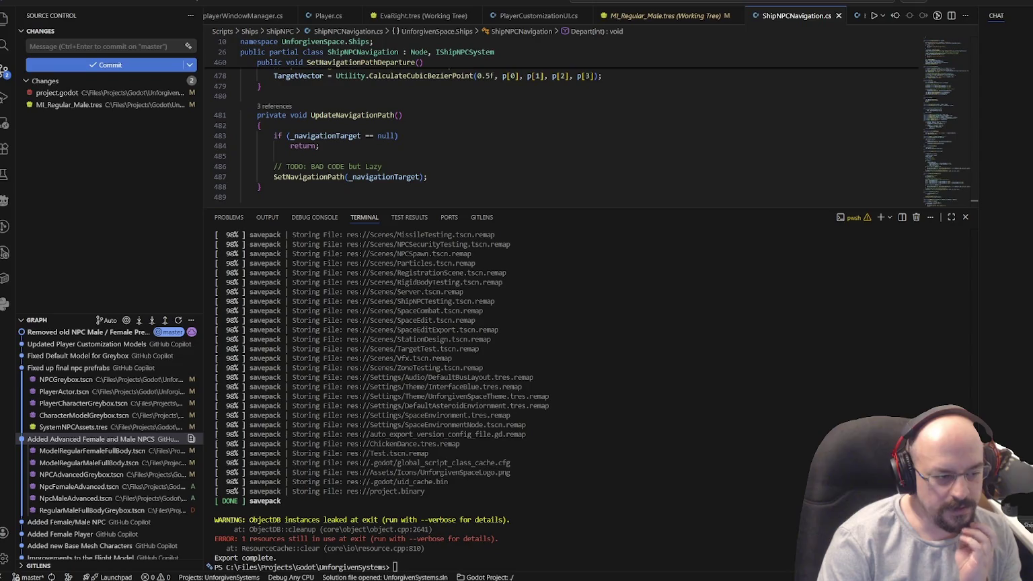
{"action": "key", "text": "super+e"}
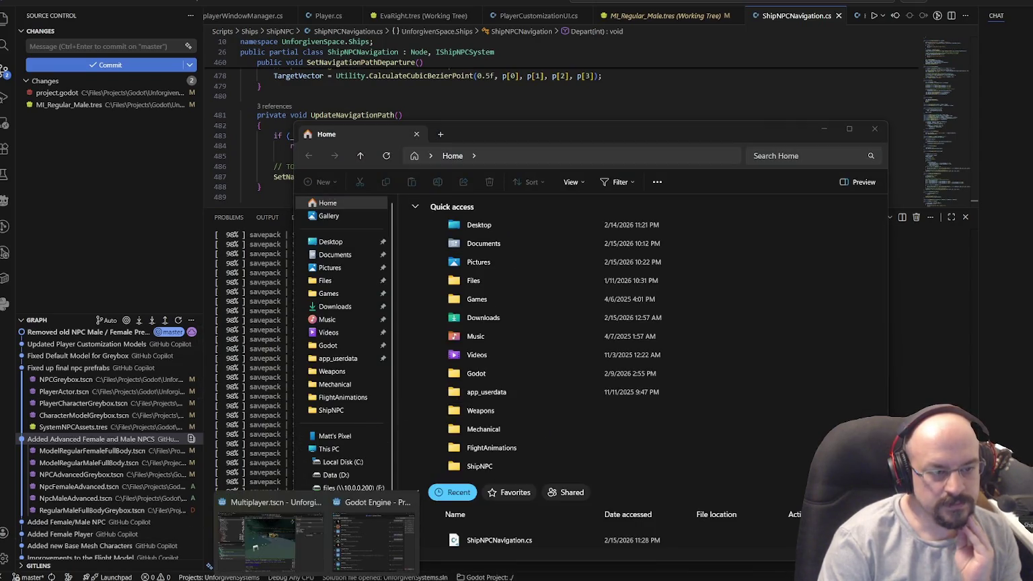
- Reload the externally changed Multiplayer scene from disk in Godot
{"action": "left_click", "coordinate": [277, 543]}
{"action": "left_click", "coordinate": [745, 384]}
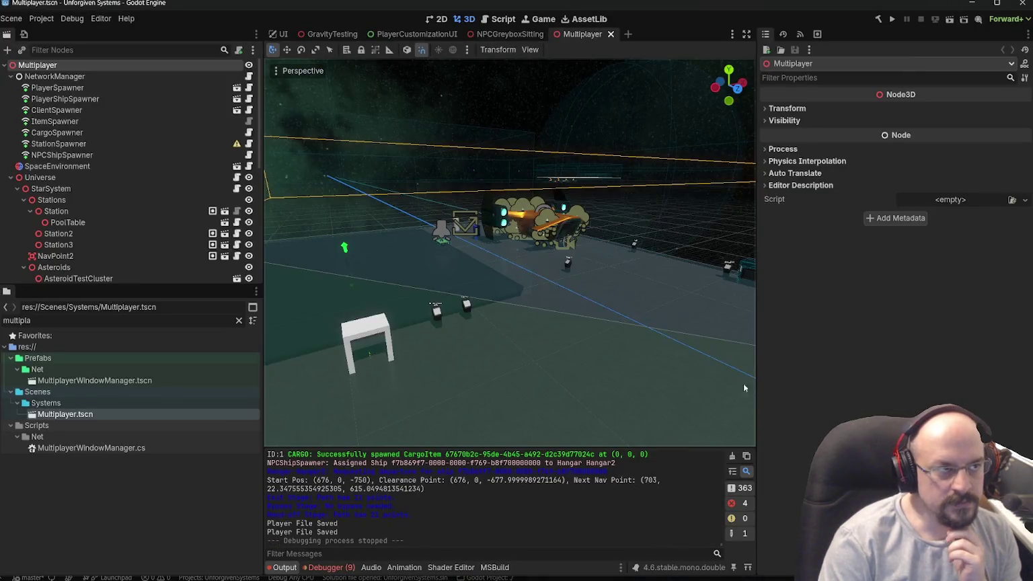
{"action": "left_click", "coordinate": [60, 496]}
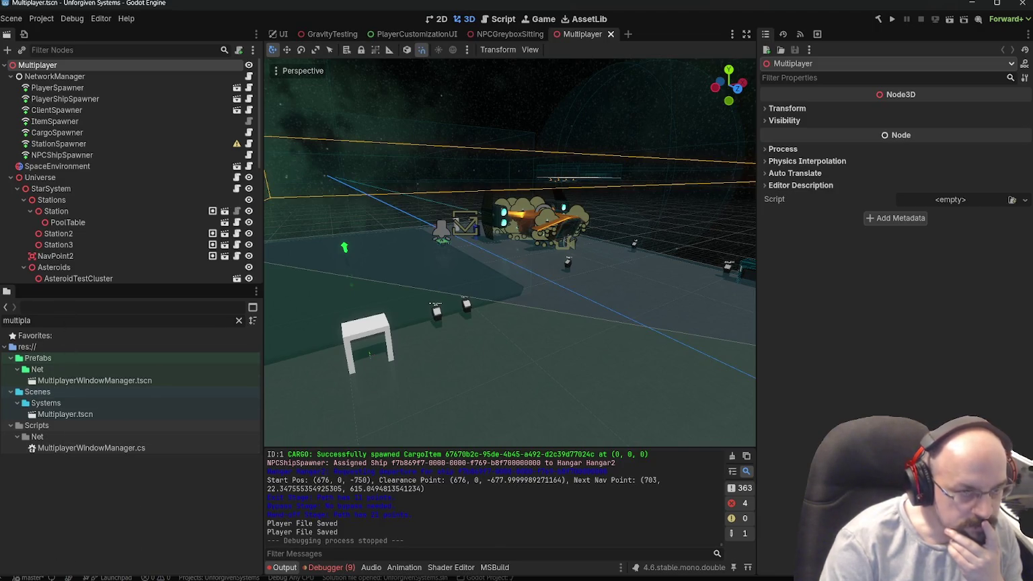
{"action": "key", "text": "super+e"}
{"action": "left_click", "coordinate": [127, 481]}
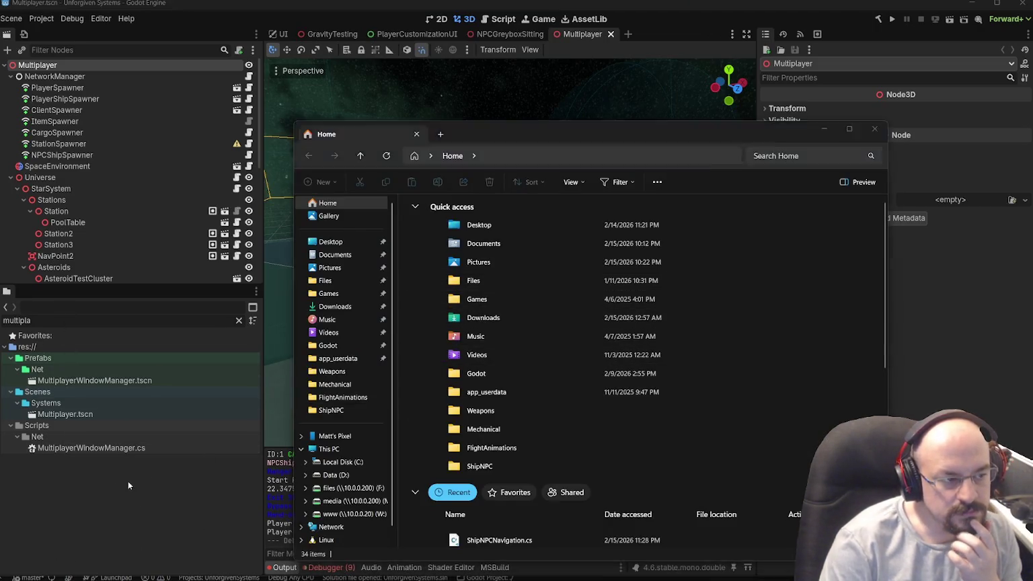
- Filter project files by 'charact' and open the Characters folder in File Explorer
{"action": "double_click", "coordinate": [68, 316]}
{"action": "type", "text": "c"}
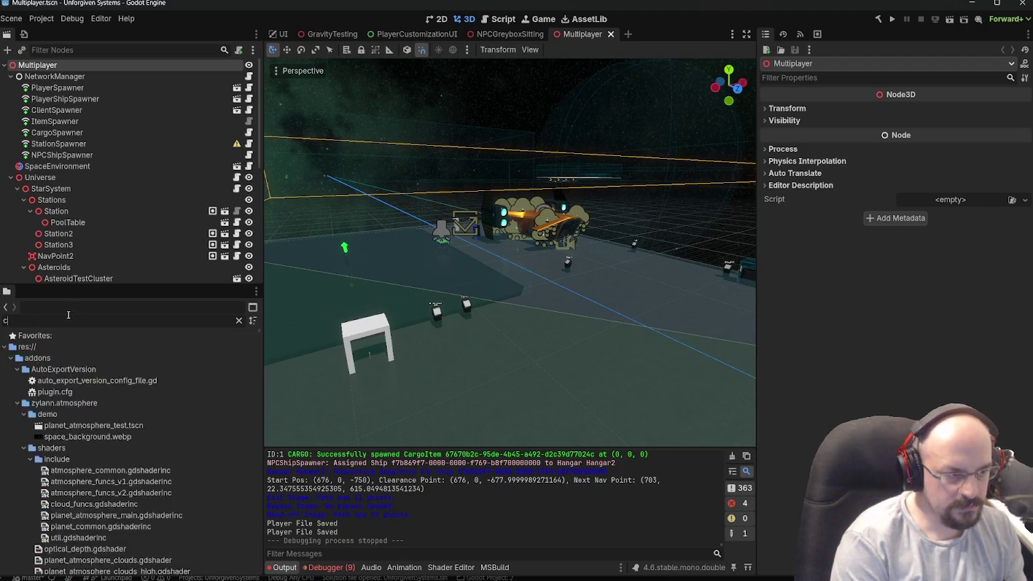
{"action": "type", "text": "haract"}
{"action": "right_click", "coordinate": [71, 380]}
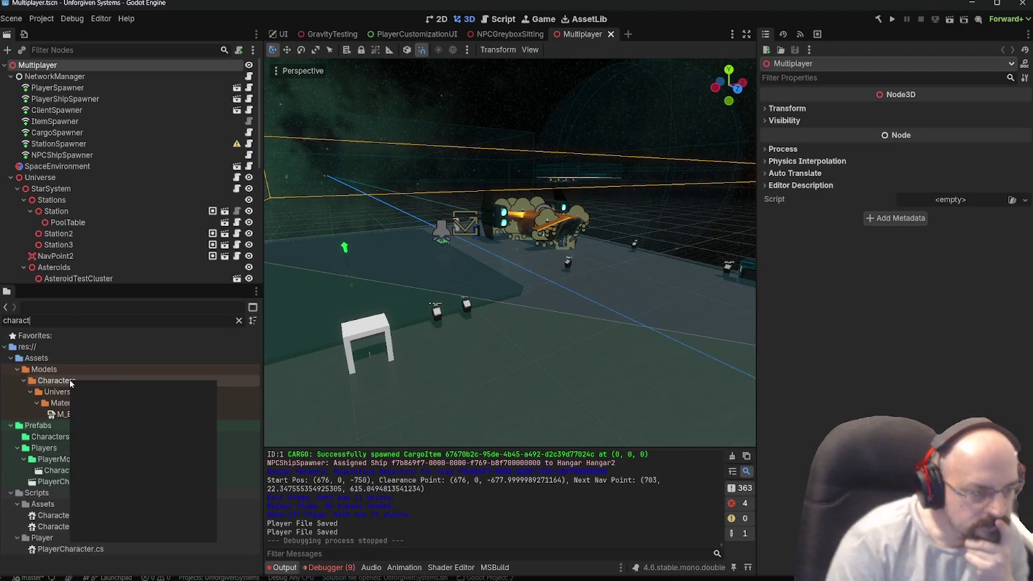
{"action": "left_click", "coordinate": [115, 534]}
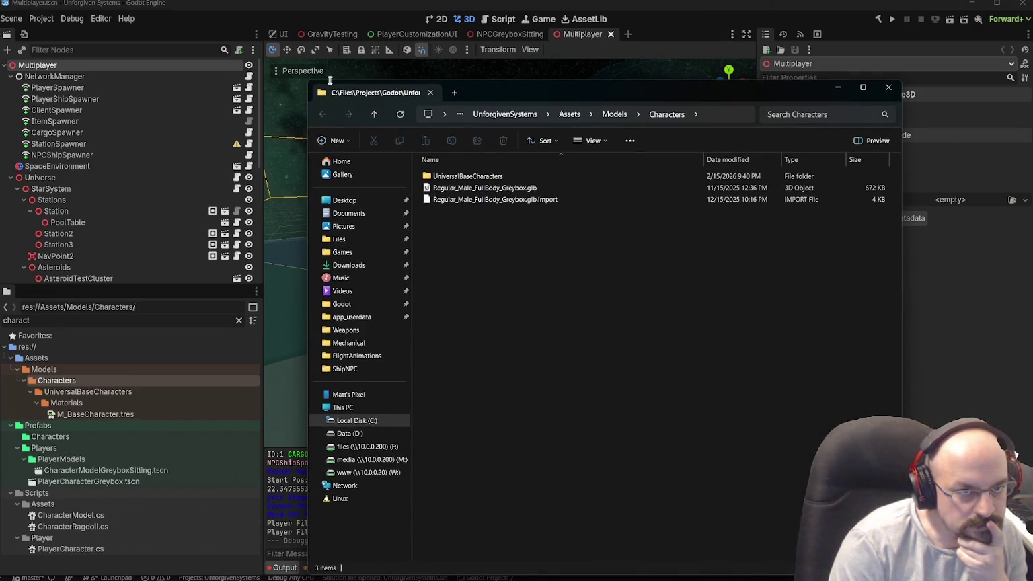
- Open UniversalBaseCharacters and sort its files by size, largest first
{"action": "mouse_move", "coordinate": [545, 176]}
{"action": "left_mouse_down"}
{"action": "mouse_move", "coordinate": [431, 79]}
{"action": "mouse_move", "coordinate": [311, 94]}
{"action": "left_mouse_up"}
{"action": "double_click", "coordinate": [235, 178]}
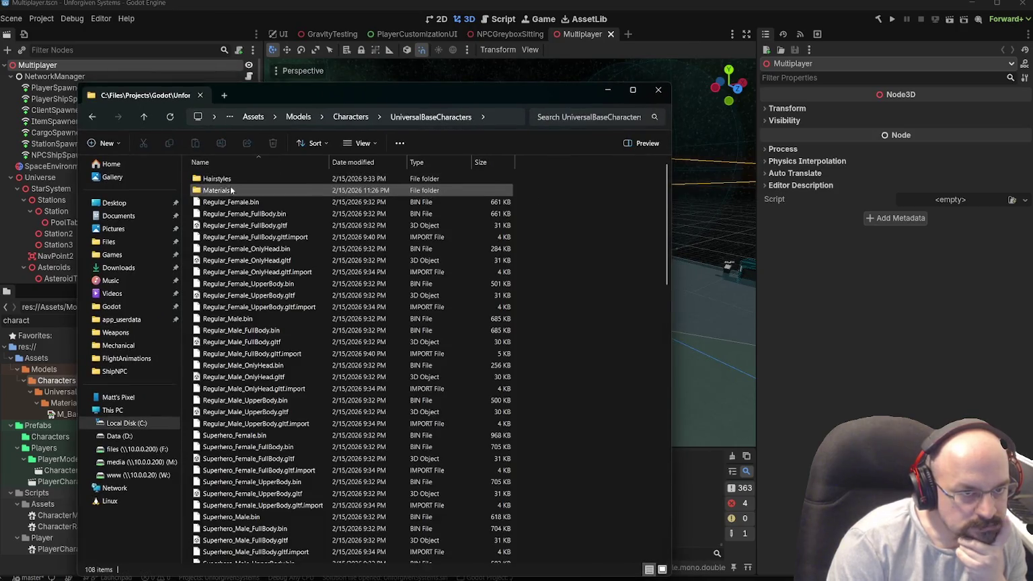
{"action": "left_click", "coordinate": [491, 160]}
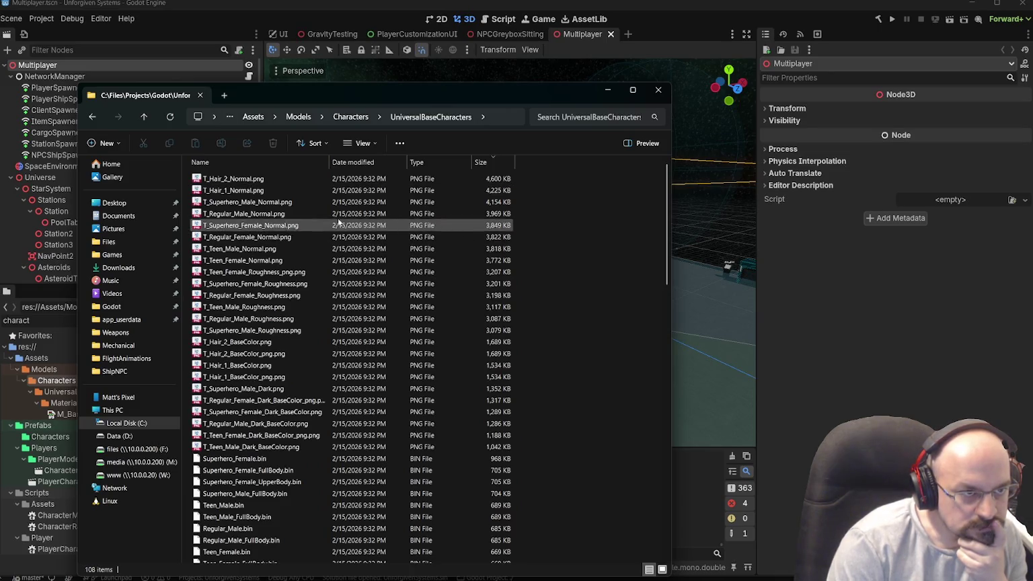
{"action": "left_click", "coordinate": [246, 182]}
{"action": "scroll", "coordinate": [510, 215], "scroll_direction": "down", "scroll_amount": 20}
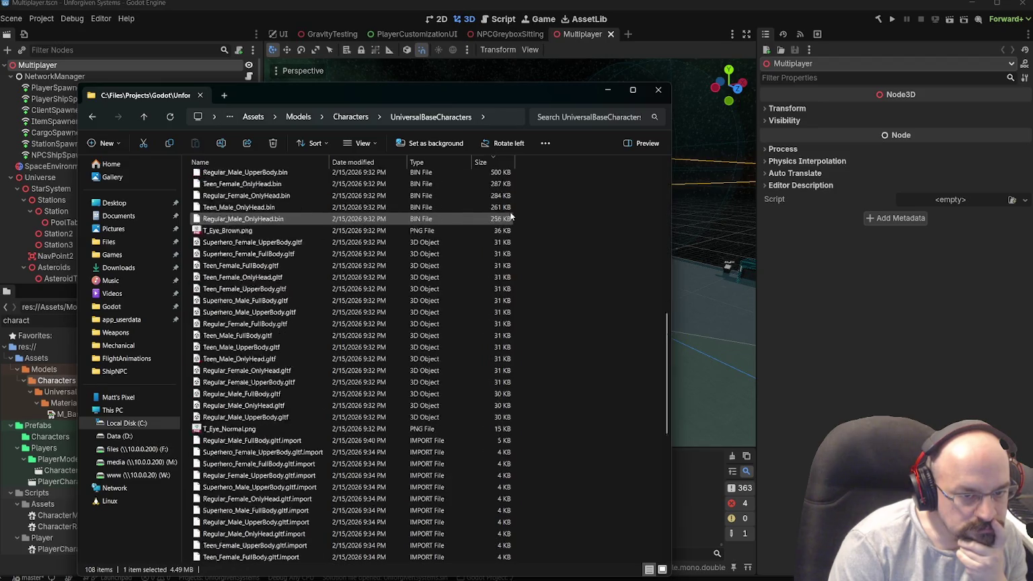
{"action": "scroll", "coordinate": [510, 215], "scroll_direction": "down", "scroll_amount": 2}
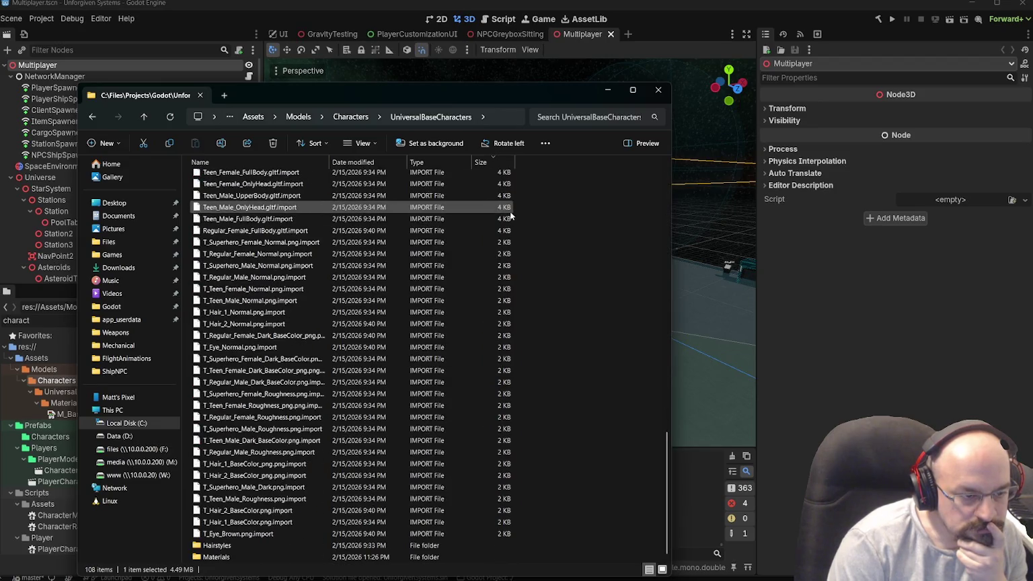
- Read the folder's 170 MB total in its Properties, then close the dialog
{"action": "right_click", "coordinate": [615, 213]}
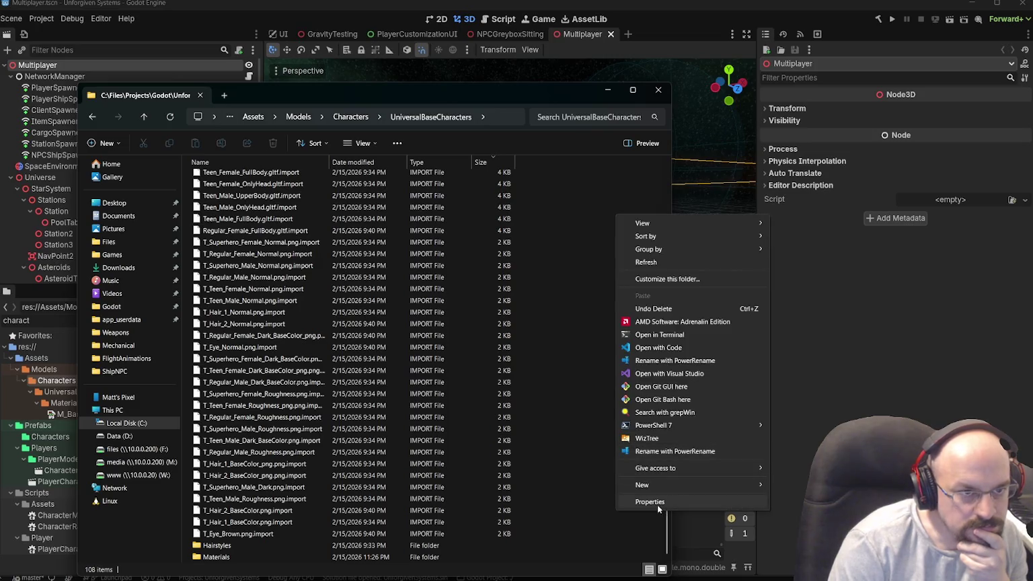
{"action": "left_click", "coordinate": [656, 503]}
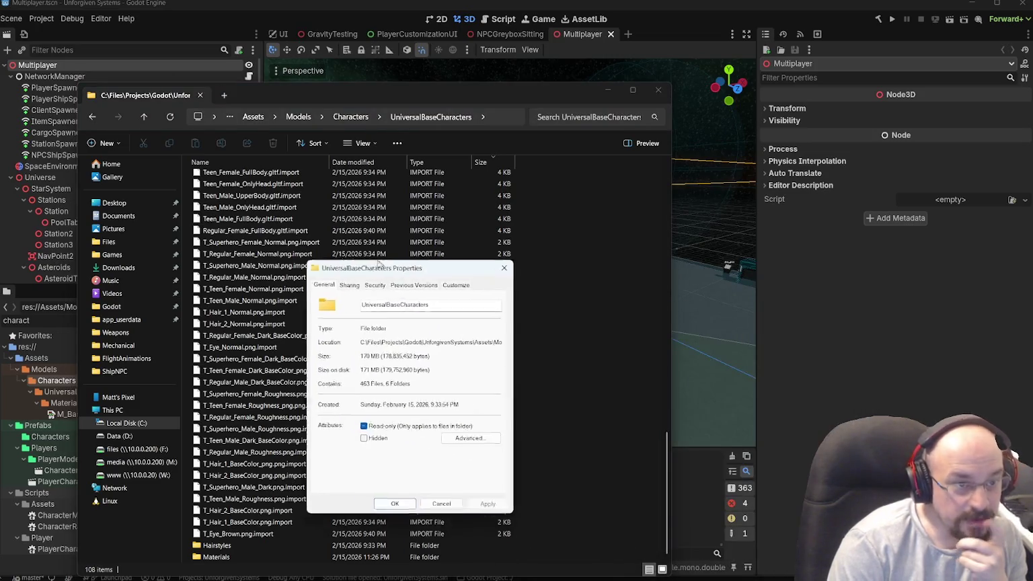
{"action": "double_click", "coordinate": [315, 334]}
{"action": "left_click", "coordinate": [312, 334]}
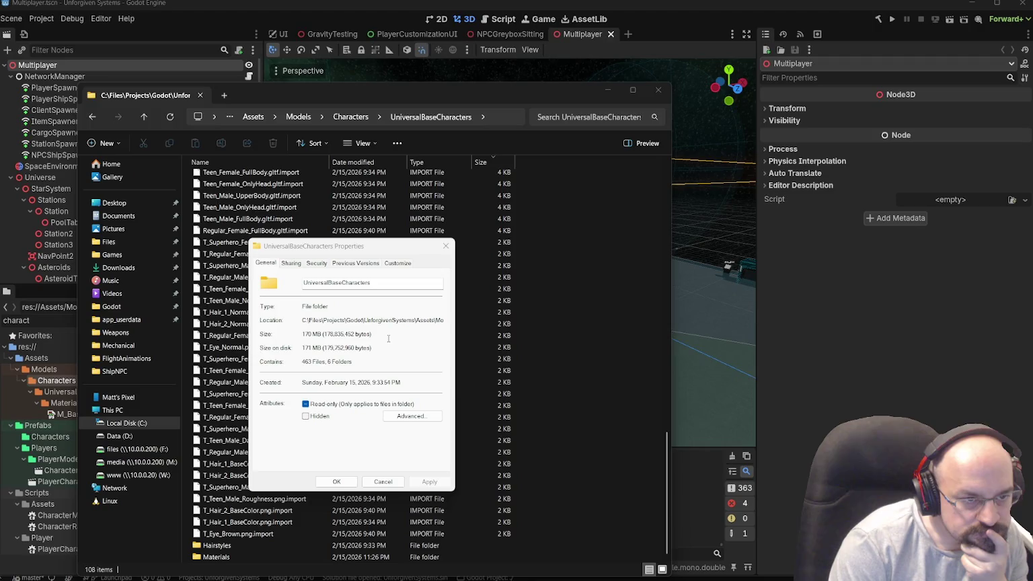
{"action": "left_click", "coordinate": [445, 247]}
{"action": "scroll", "coordinate": [259, 314], "scroll_direction": "up", "scroll_amount": 15}
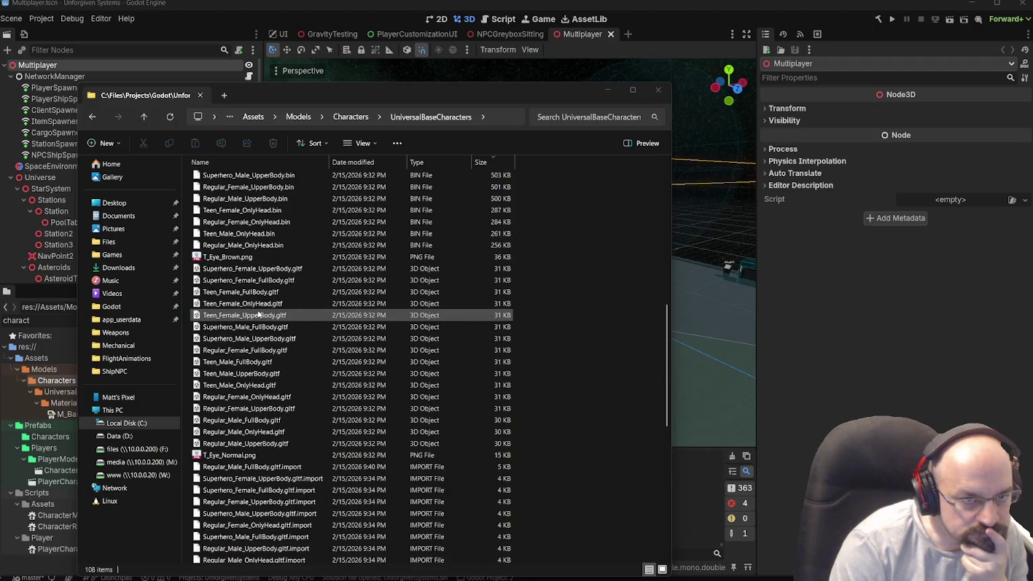
{"action": "scroll", "coordinate": [258, 313], "scroll_direction": "up", "scroll_amount": 6}
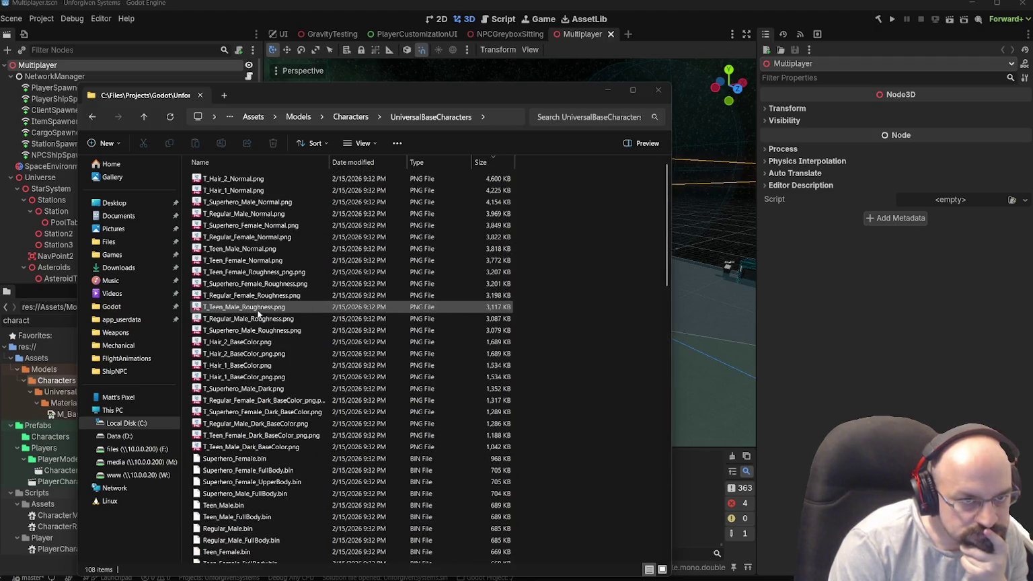
- Zoom into T_Hair_2_Normal.png and view T_Hair_1_Normal.png in ImageGlass
{"action": "left_click", "coordinate": [241, 180]}
{"action": "double_click", "coordinate": [240, 180]}
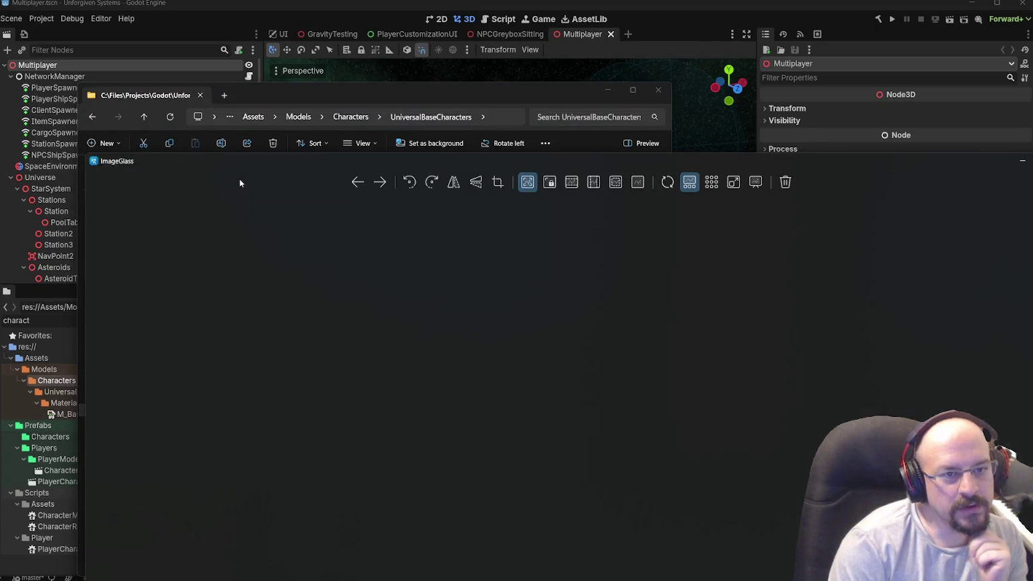
{"action": "scroll", "coordinate": [667, 297], "scroll_direction": "up", "scroll_amount": 5}
{"action": "scroll", "coordinate": [658, 293], "scroll_direction": "down", "scroll_amount": 5}
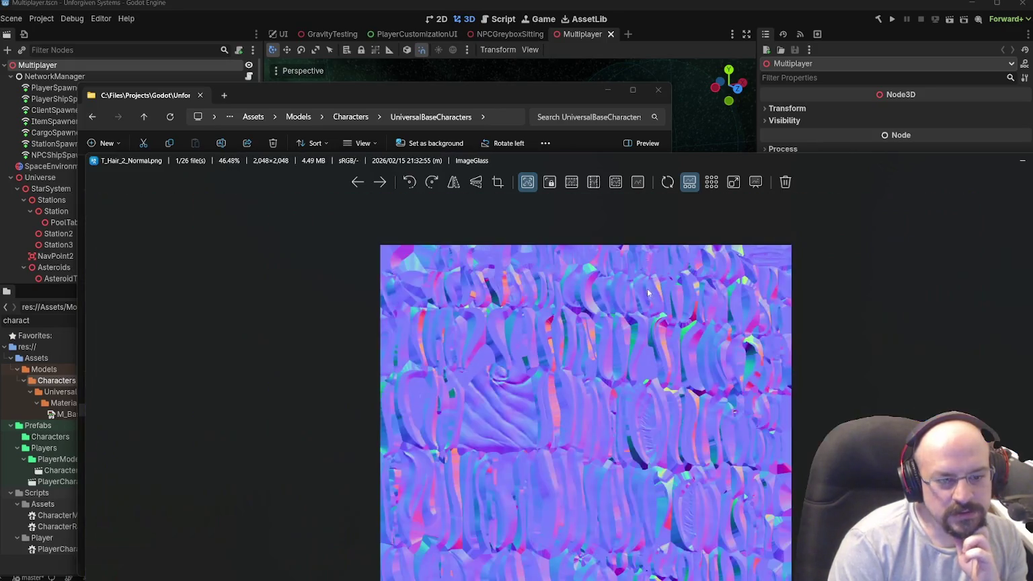
{"action": "scroll", "coordinate": [557, 375], "scroll_direction": "down", "scroll_amount": 3}
{"action": "scroll", "coordinate": [537, 390], "scroll_direction": "up", "scroll_amount": 3}
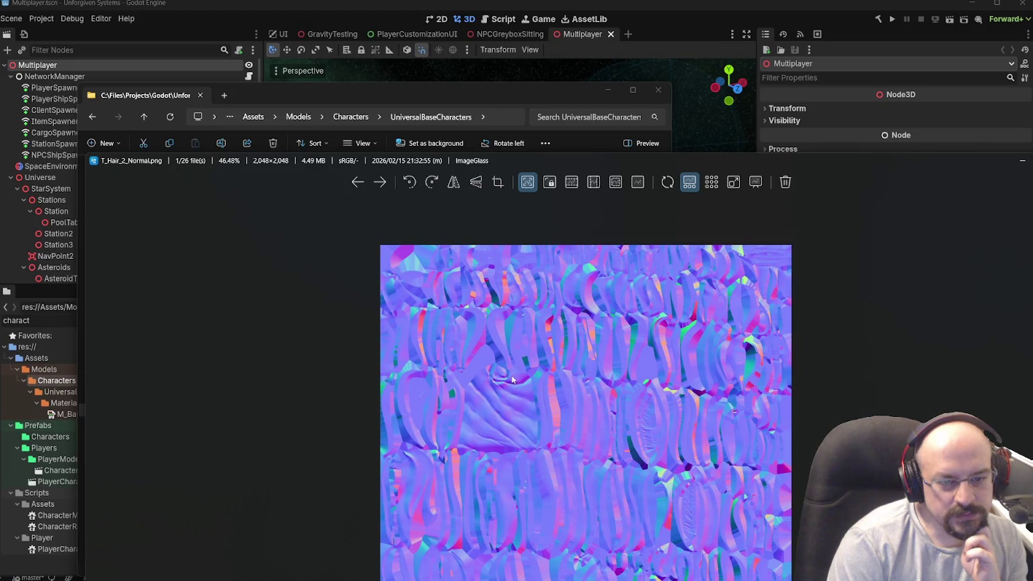
{"action": "scroll", "coordinate": [512, 380], "scroll_direction": "down", "scroll_amount": 2}
{"action": "scroll", "coordinate": [509, 375], "scroll_direction": "up", "scroll_amount": 5}
{"action": "scroll", "coordinate": [493, 373], "scroll_direction": "down", "scroll_amount": 2}
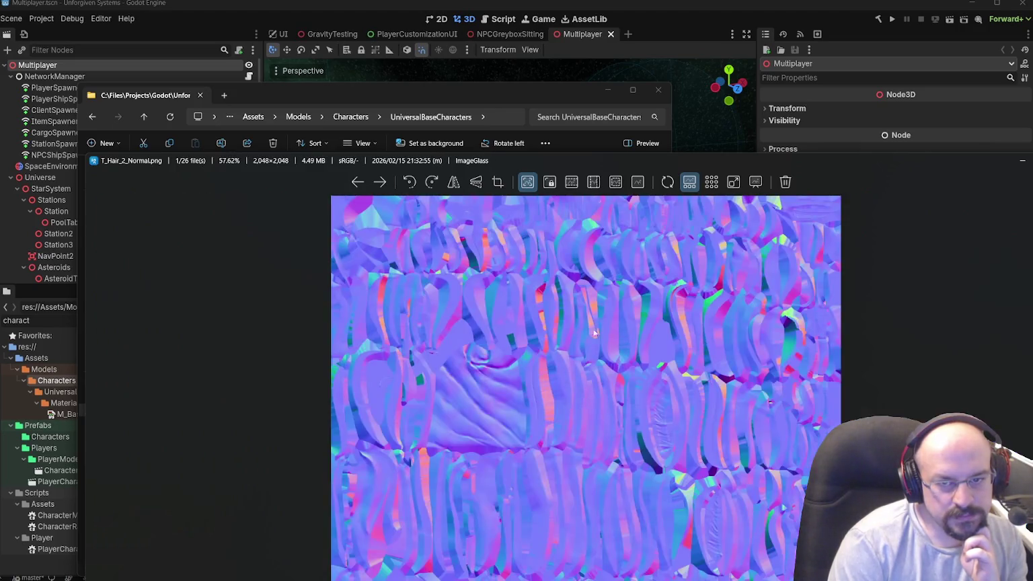
{"action": "scroll", "coordinate": [627, 321], "scroll_direction": "up", "scroll_amount": 6}
{"action": "scroll", "coordinate": [437, 451], "scroll_direction": "down", "scroll_amount": 5}
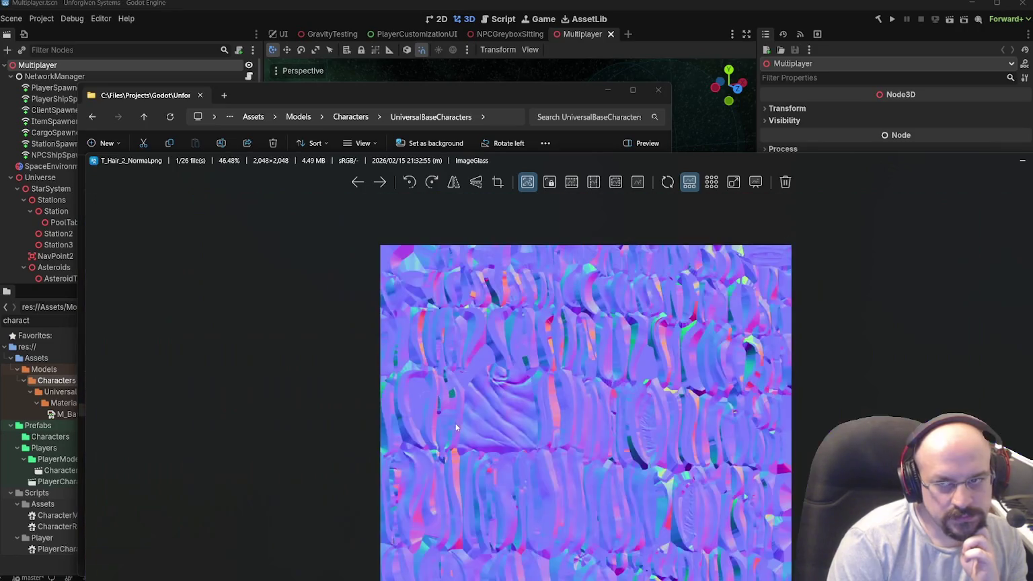
{"action": "key", "text": "Escape"}
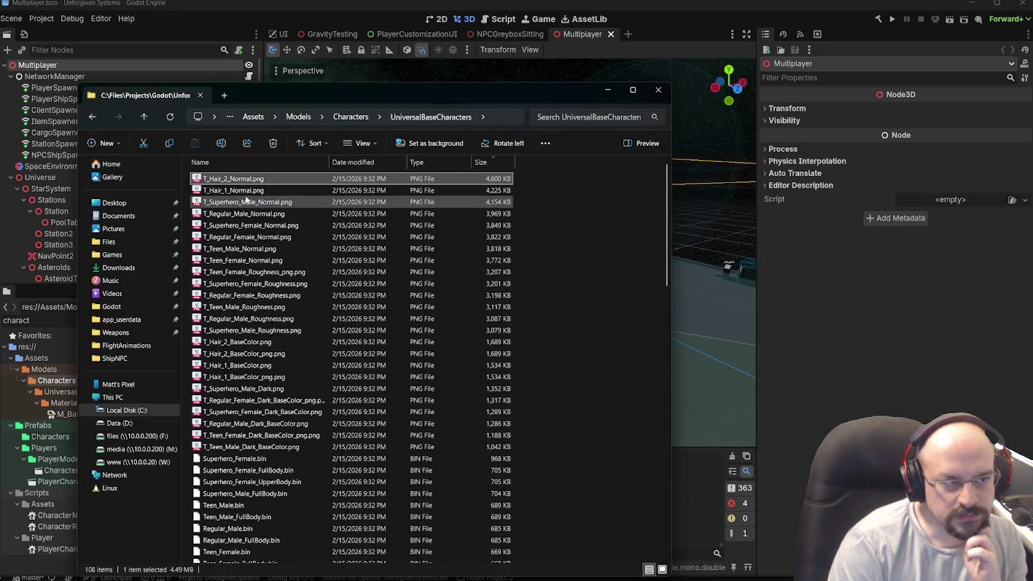
{"action": "double_click", "coordinate": [239, 191]}
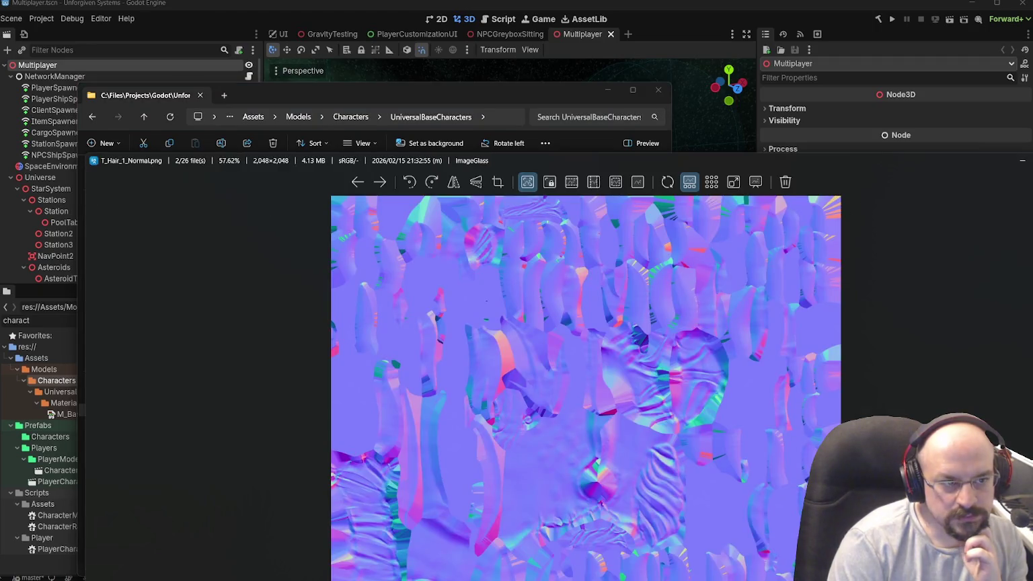
{"action": "key", "text": "Escape"}
- Inspect the regular and superhero female roughness textures in ImageGlass
{"action": "left_click", "coordinate": [230, 298]}
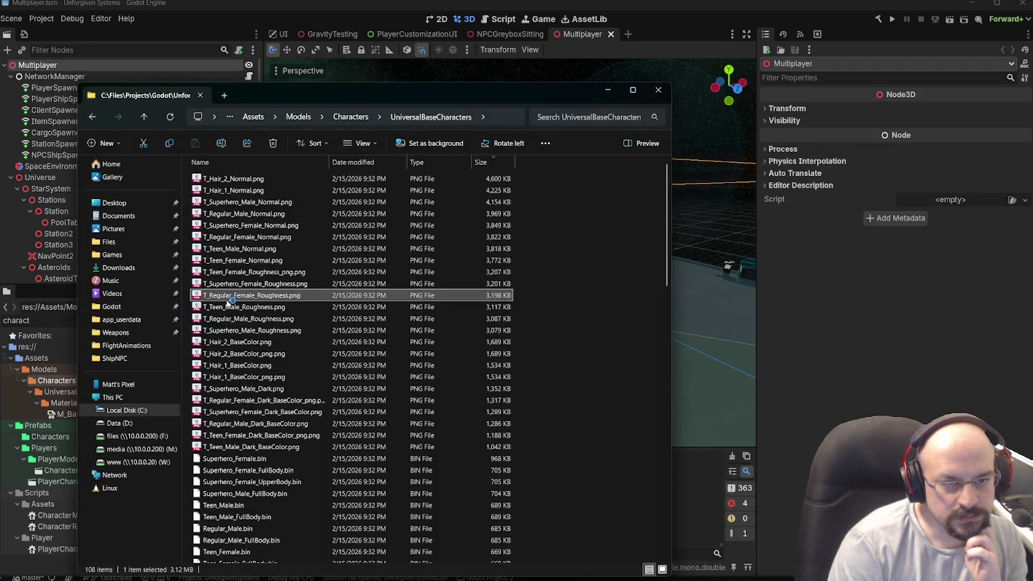
{"action": "scroll", "coordinate": [445, 292], "scroll_direction": "up", "scroll_amount": 3}
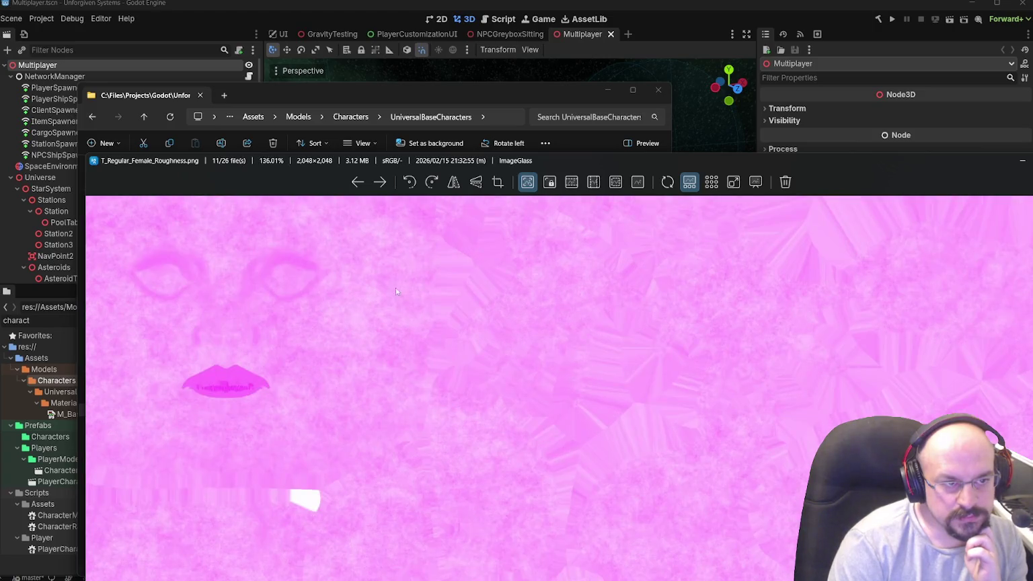
{"action": "scroll", "coordinate": [376, 339], "scroll_direction": "down", "scroll_amount": 3}
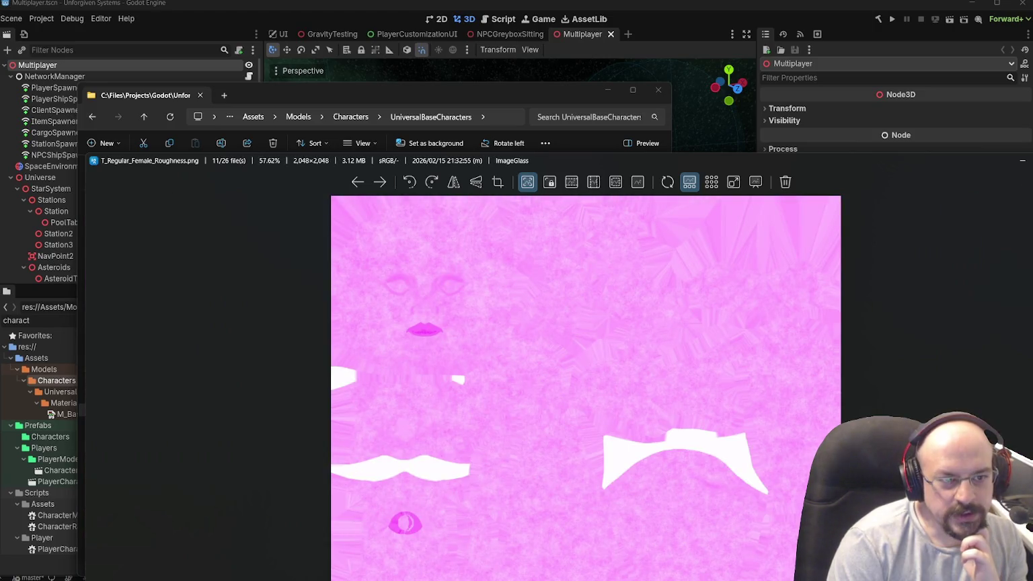
{"action": "key", "text": "Escape"}
{"action": "double_click", "coordinate": [250, 285]}
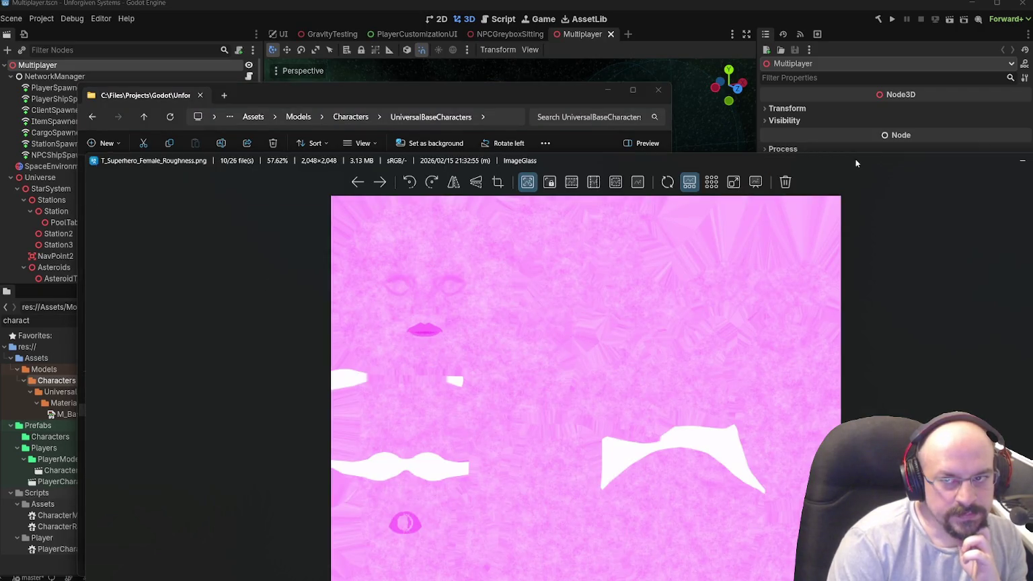
{"action": "key", "text": "Escape"}
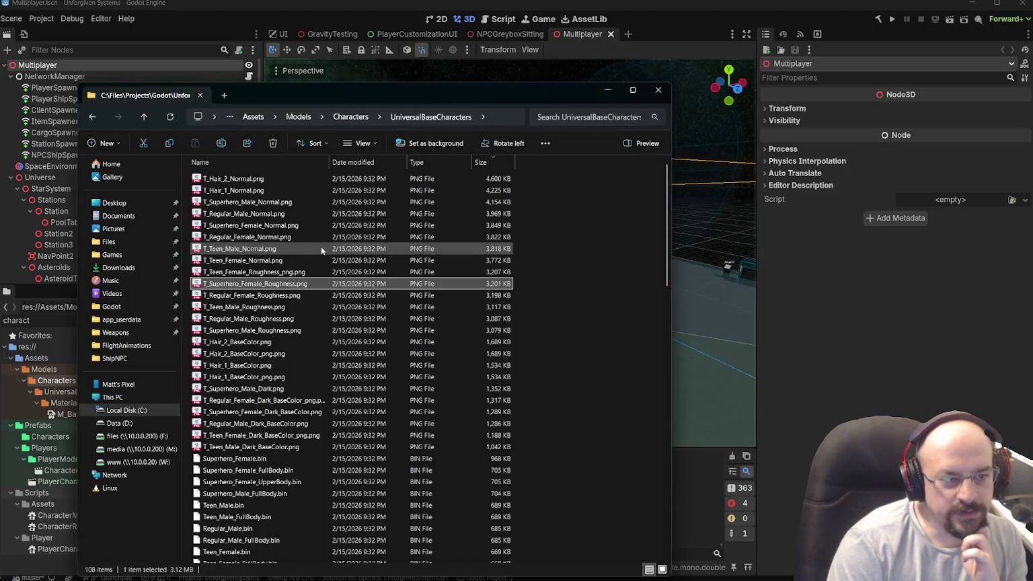
- Zoom into T_Teen_Male_Normal.png, then select the whole block of PNG textures
{"action": "left_click", "coordinate": [320, 248]}
{"action": "scroll", "coordinate": [428, 253], "scroll_direction": "up", "scroll_amount": 4}
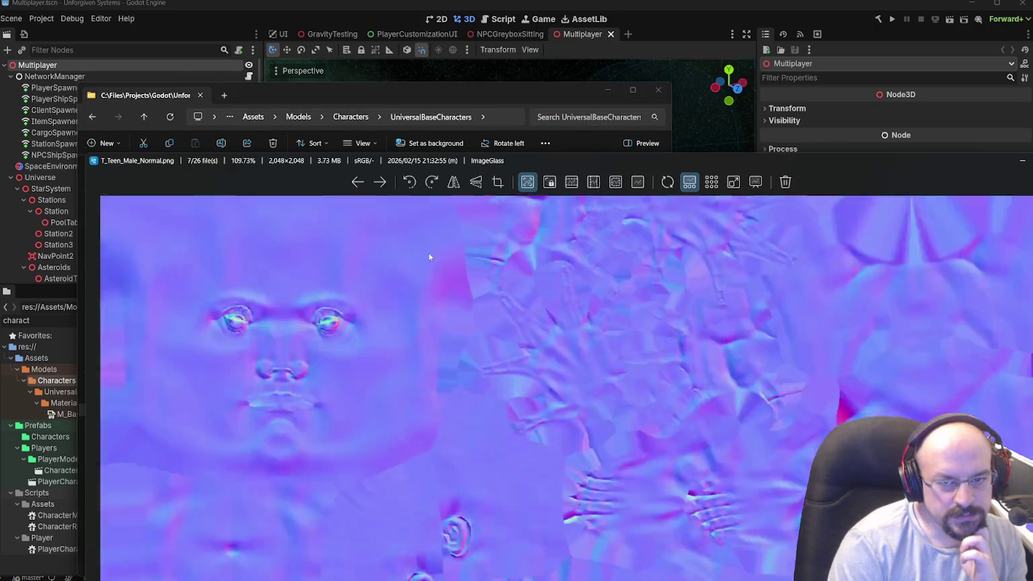
{"action": "scroll", "coordinate": [426, 256], "scroll_direction": "down", "scroll_amount": 5}
{"action": "key", "text": "Escape"}
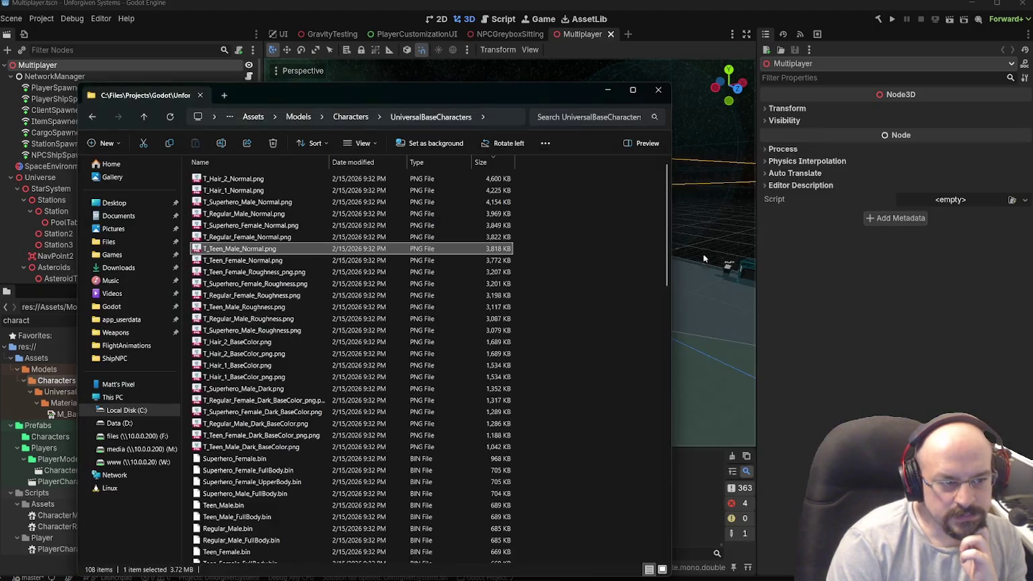
{"action": "scroll", "coordinate": [296, 339], "scroll_direction": "down", "scroll_amount": 2}
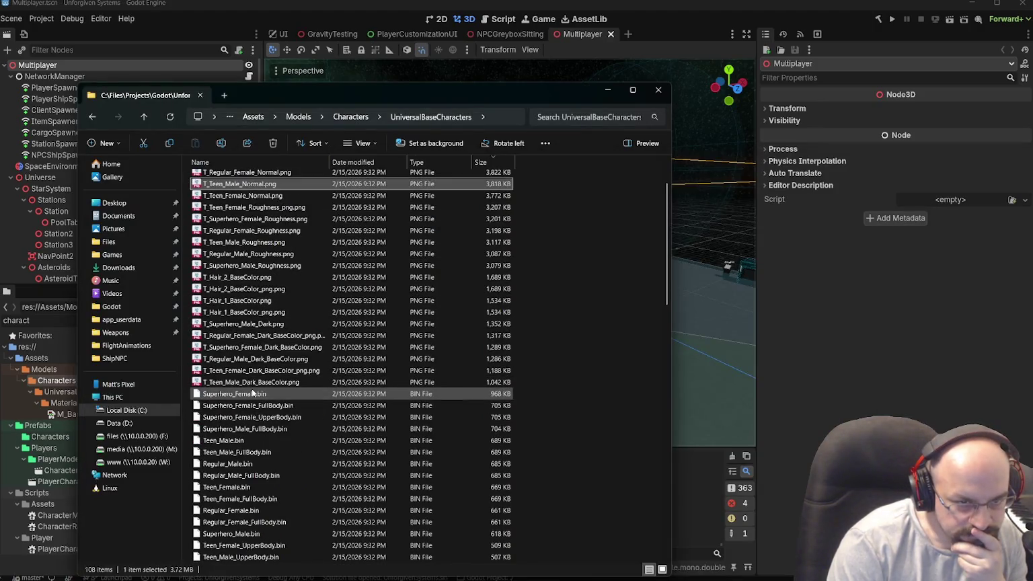
{"action": "scroll", "coordinate": [238, 373], "scroll_direction": "up", "scroll_amount": 2}
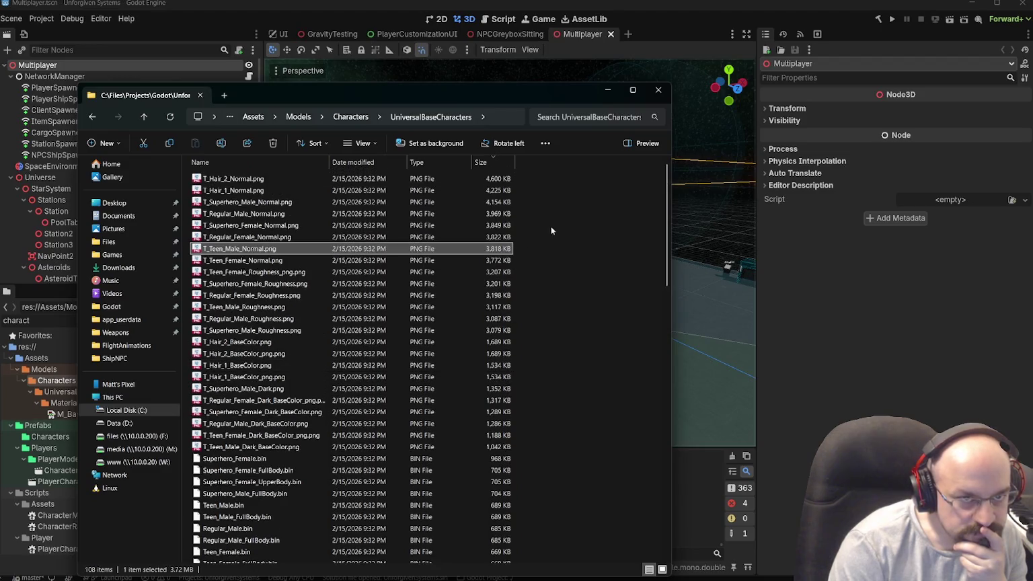
{"action": "mouse_move", "coordinate": [561, 174]}
{"action": "left_mouse_down"}
{"action": "mouse_move", "coordinate": [242, 326]}
{"action": "mouse_move", "coordinate": [235, 443]}
{"action": "left_mouse_up"}
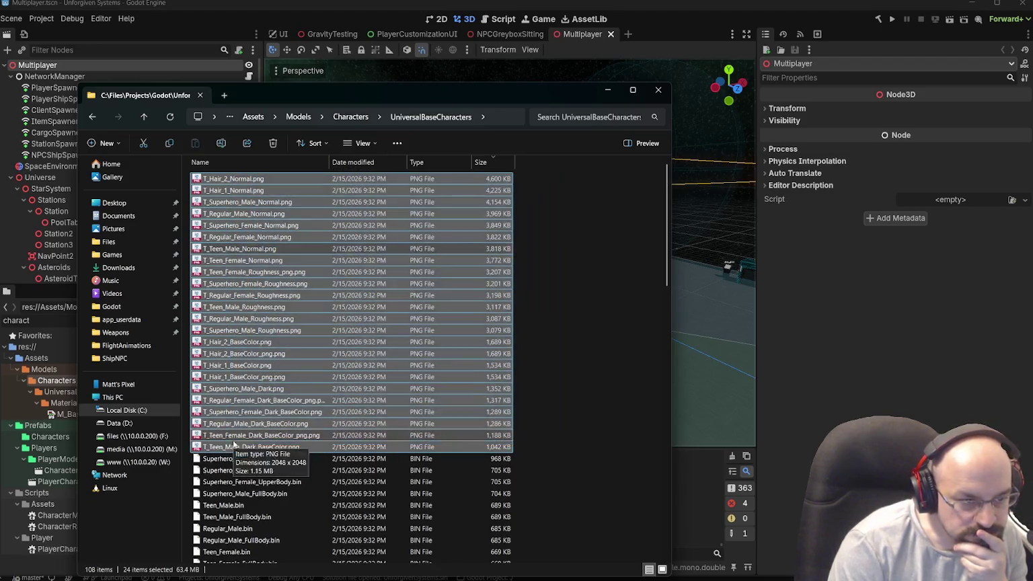
- Check the combined properties of the 24 selected PNG textures, which total 63.4 MB
{"action": "right_click", "coordinate": [235, 443]}
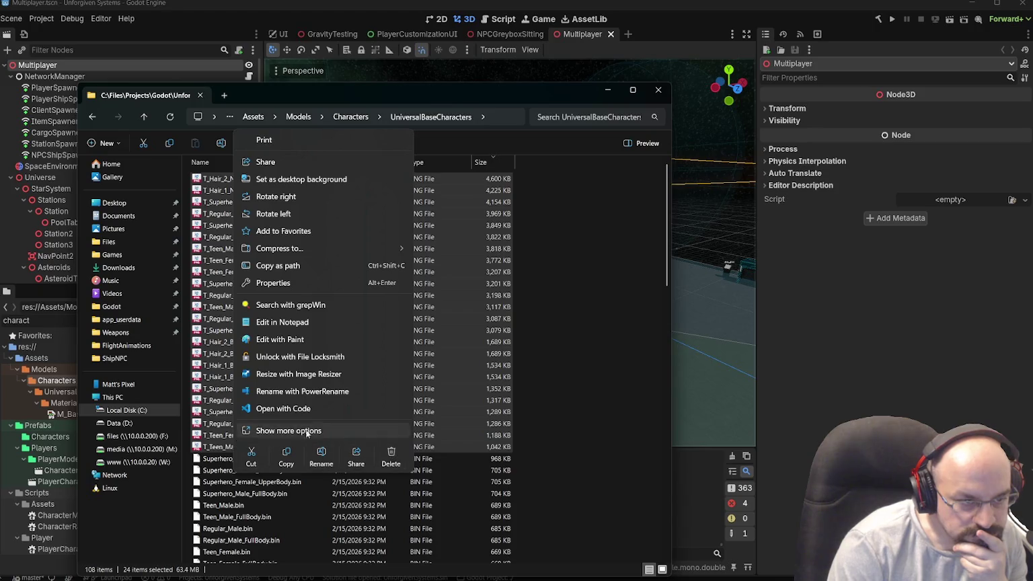
{"action": "left_click", "coordinate": [289, 430]}
{"action": "left_click", "coordinate": [284, 437]}
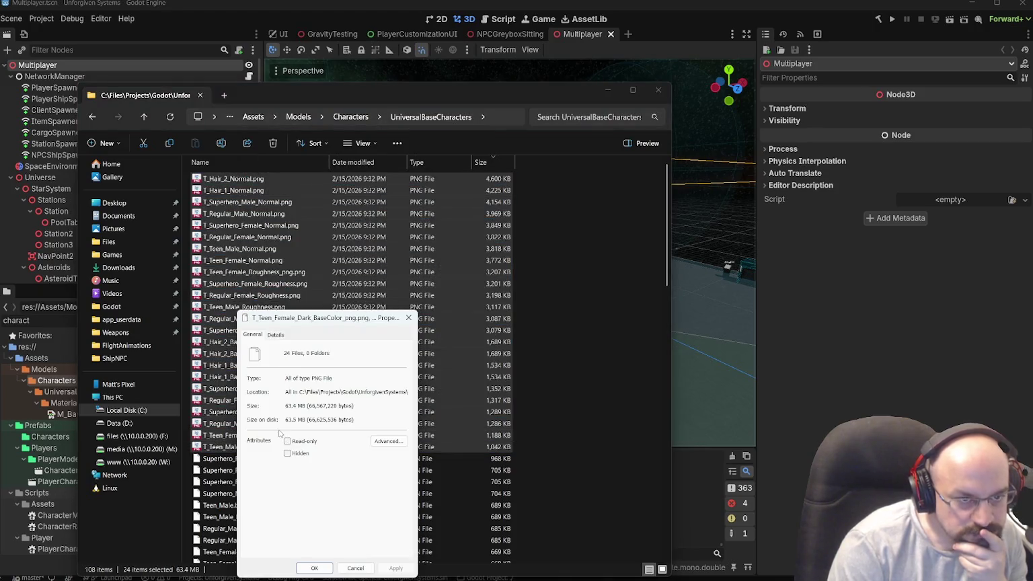
{"action": "left_click", "coordinate": [408, 318]}
- Select and open Regular_Female_OnlyHead.gltf in 3D Viewer
{"action": "scroll", "coordinate": [330, 335], "scroll_direction": "down", "scroll_amount": 15}
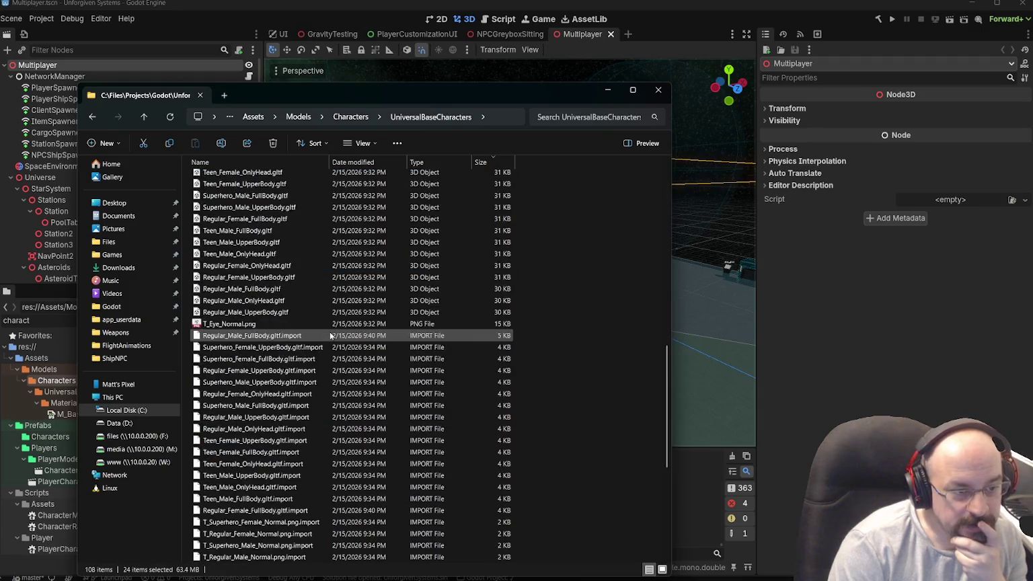
{"action": "scroll", "coordinate": [330, 336], "scroll_direction": "down", "scroll_amount": 8}
{"action": "scroll", "coordinate": [329, 332], "scroll_direction": "up", "scroll_amount": 15}
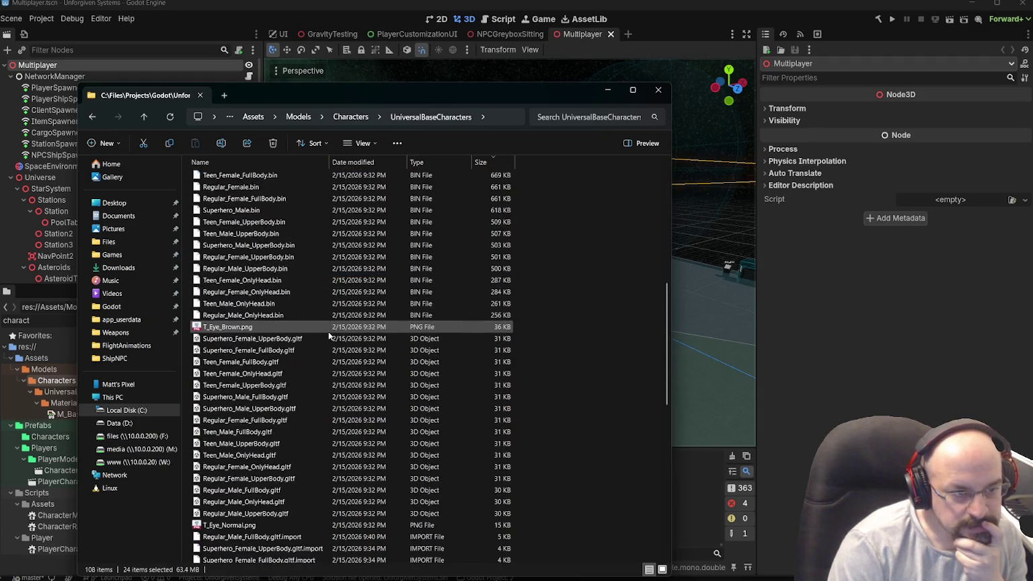
{"action": "left_click", "coordinate": [276, 340]}
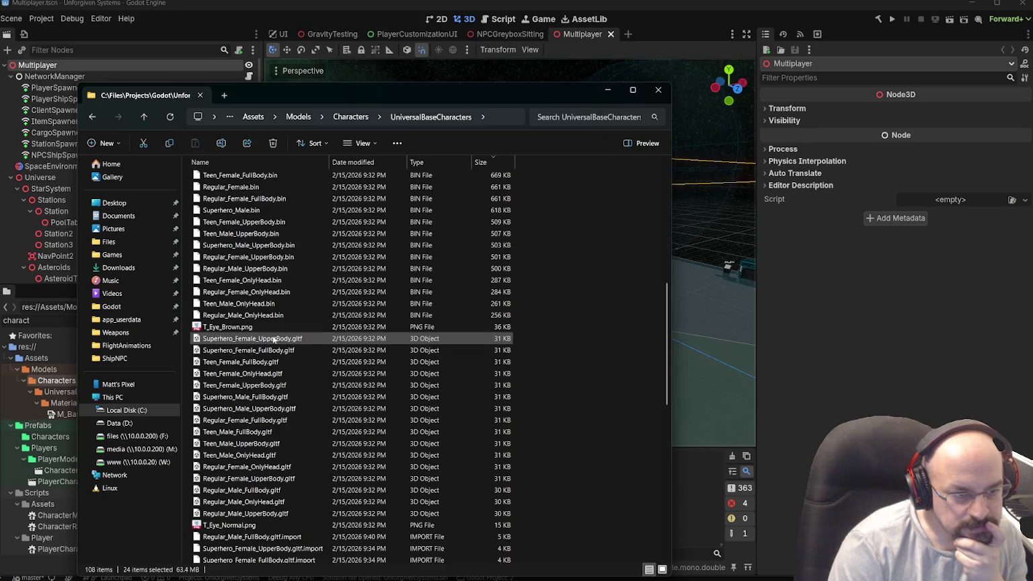
{"action": "left_click", "coordinate": [246, 468]}
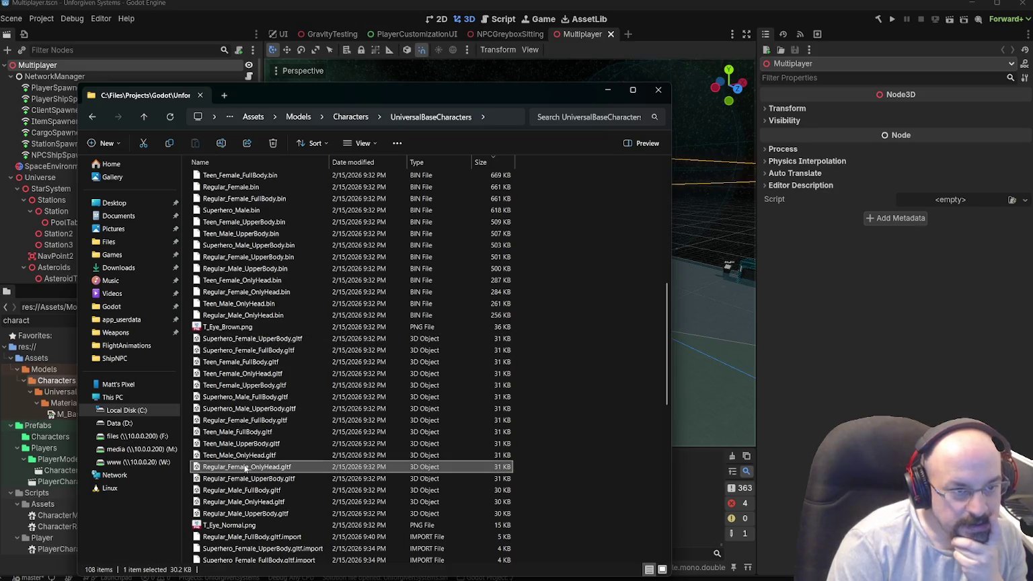
{"action": "double_click", "coordinate": [246, 469]}
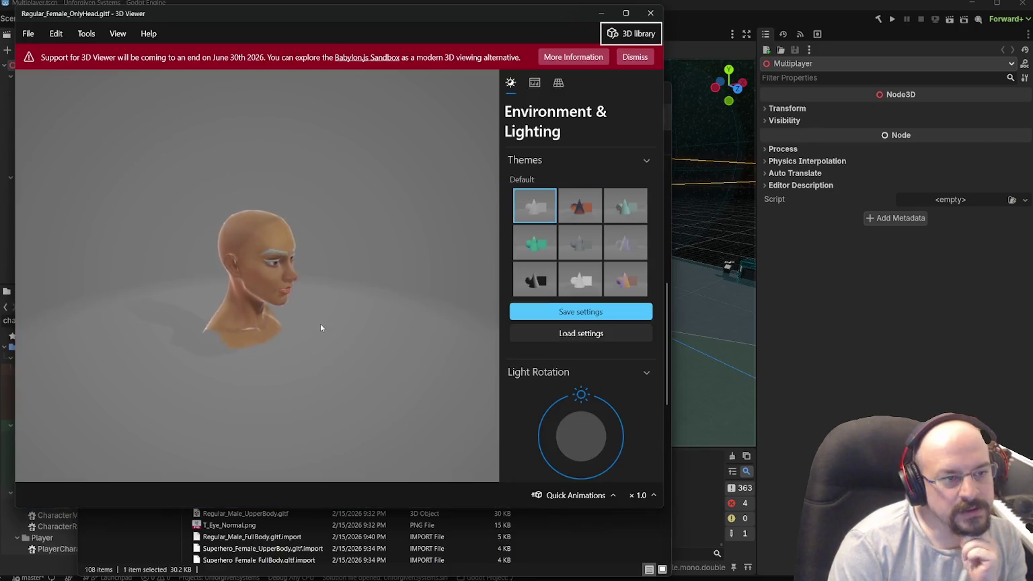
- Orbit to a right profile and zoom in and out on the textured female head, then close 3D Viewer
{"action": "scroll", "coordinate": [295, 312], "scroll_direction": "up", "scroll_amount": 5}
{"action": "mouse_move", "coordinate": [281, 302]}
{"action": "left_mouse_down"}
{"action": "mouse_move", "coordinate": [362, 272]}
{"action": "mouse_move", "coordinate": [312, 273]}
{"action": "mouse_move", "coordinate": [219, 303]}
{"action": "mouse_move", "coordinate": [250, 257]}
{"action": "mouse_move", "coordinate": [302, 263]}
{"action": "left_mouse_up"}
{"action": "scroll", "coordinate": [290, 282], "scroll_direction": "down", "scroll_amount": 5}
{"action": "scroll", "coordinate": [251, 260], "scroll_direction": "up", "scroll_amount": 8}
{"action": "scroll", "coordinate": [251, 260], "scroll_direction": "down", "scroll_amount": 8}
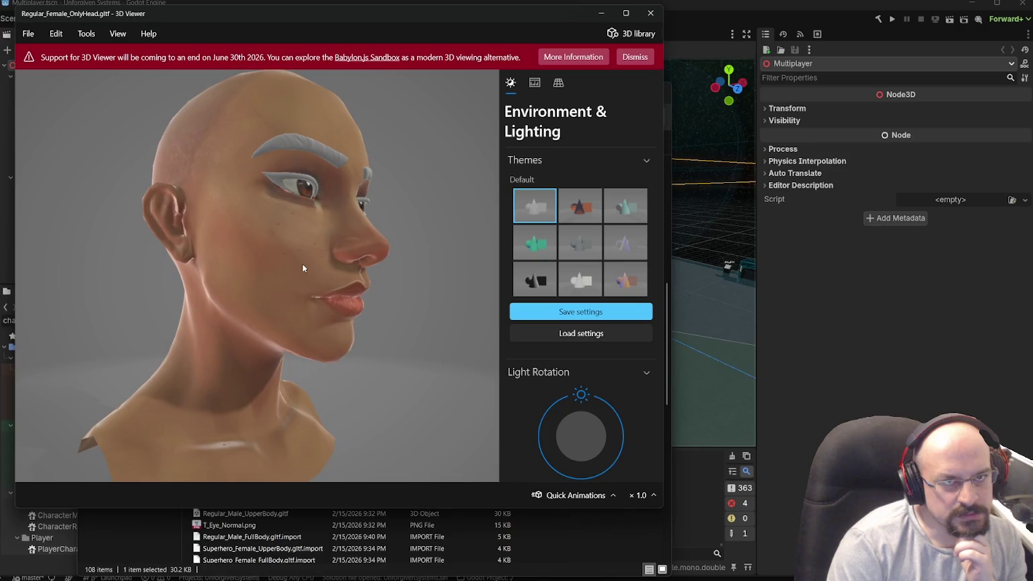
{"action": "left_click", "coordinate": [650, 13]}
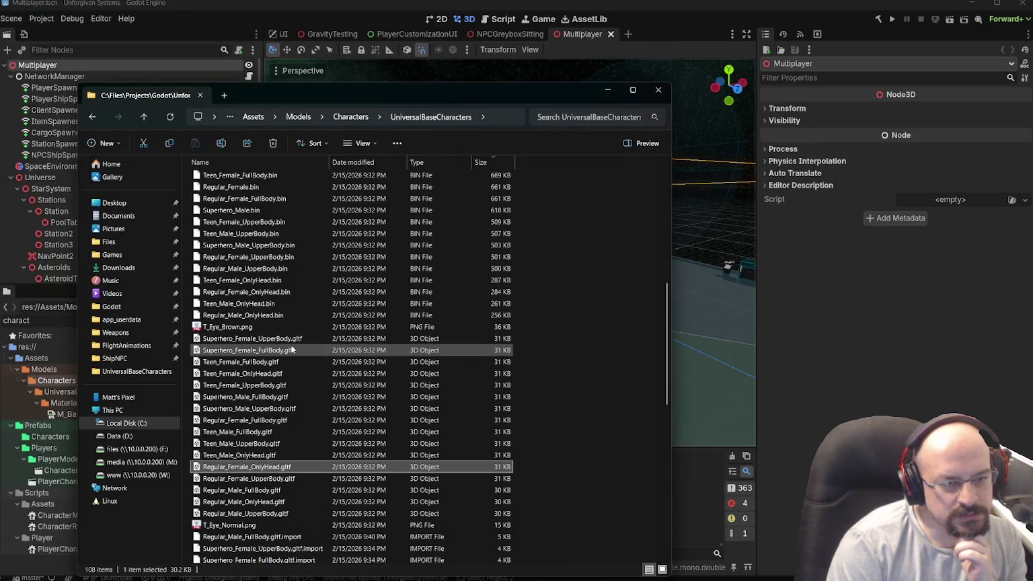
- Check the Characters folder's size (171 MB, 465 files, 7 folders), then reopen UniversalBaseCharacters
{"action": "scroll", "coordinate": [268, 373], "scroll_direction": "up", "scroll_amount": 5}
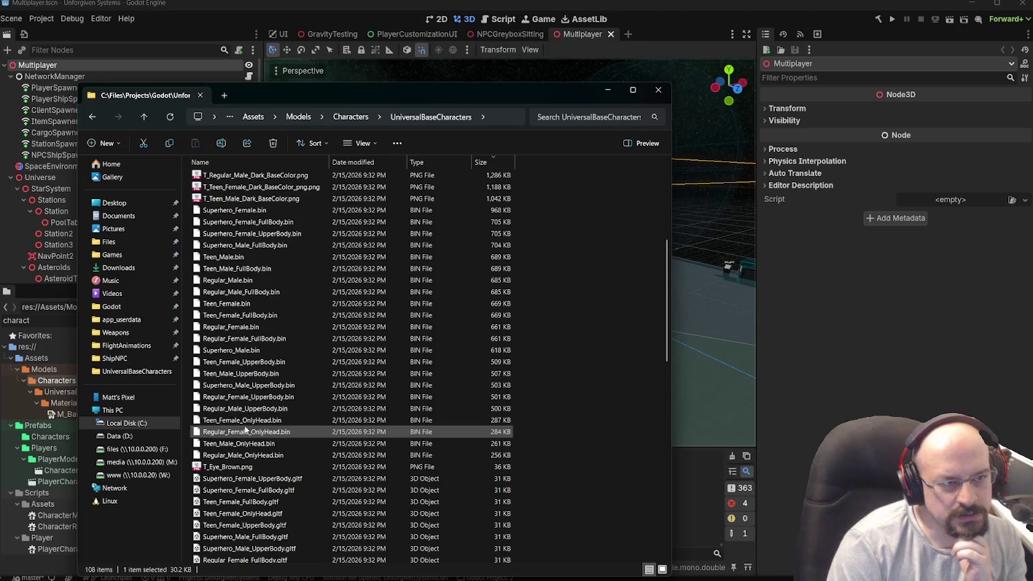
{"action": "scroll", "coordinate": [268, 373], "scroll_direction": "up", "scroll_amount": 3}
{"action": "left_click", "coordinate": [345, 117]}
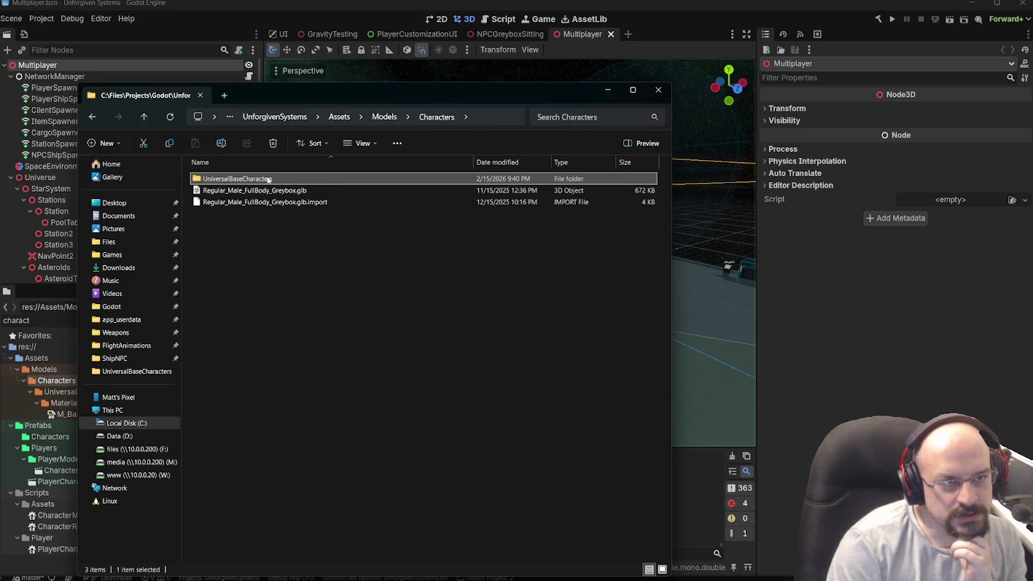
{"action": "right_click", "coordinate": [290, 292]}
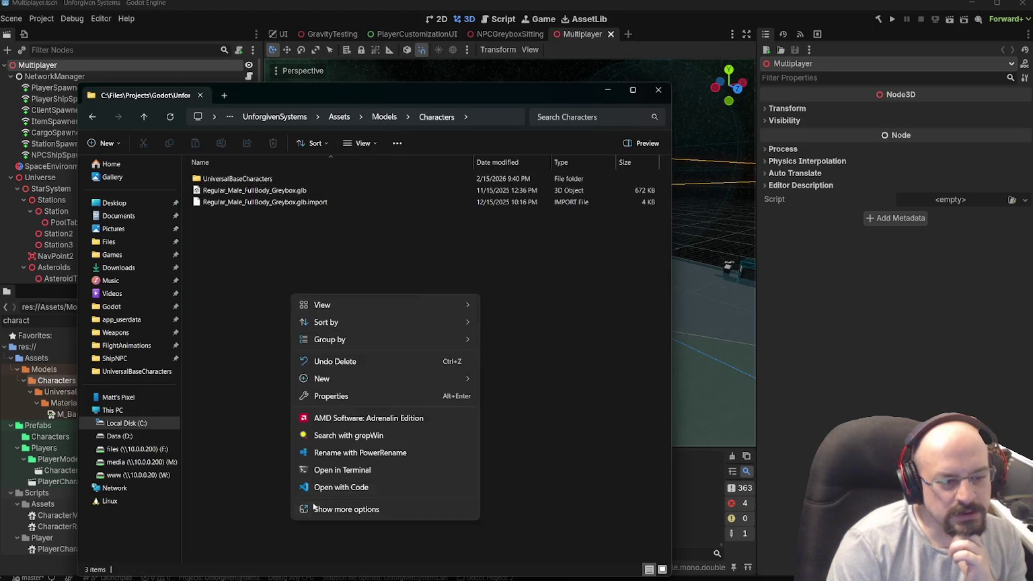
{"action": "left_click", "coordinate": [324, 504]}
{"action": "left_click", "coordinate": [323, 284]}
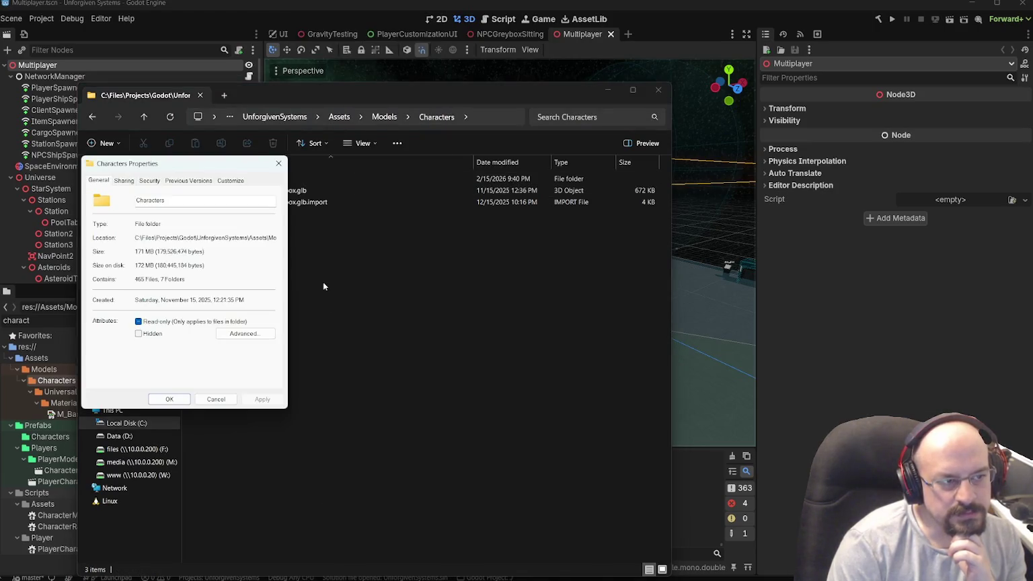
{"action": "left_click", "coordinate": [279, 164]}
{"action": "double_click", "coordinate": [256, 178]}
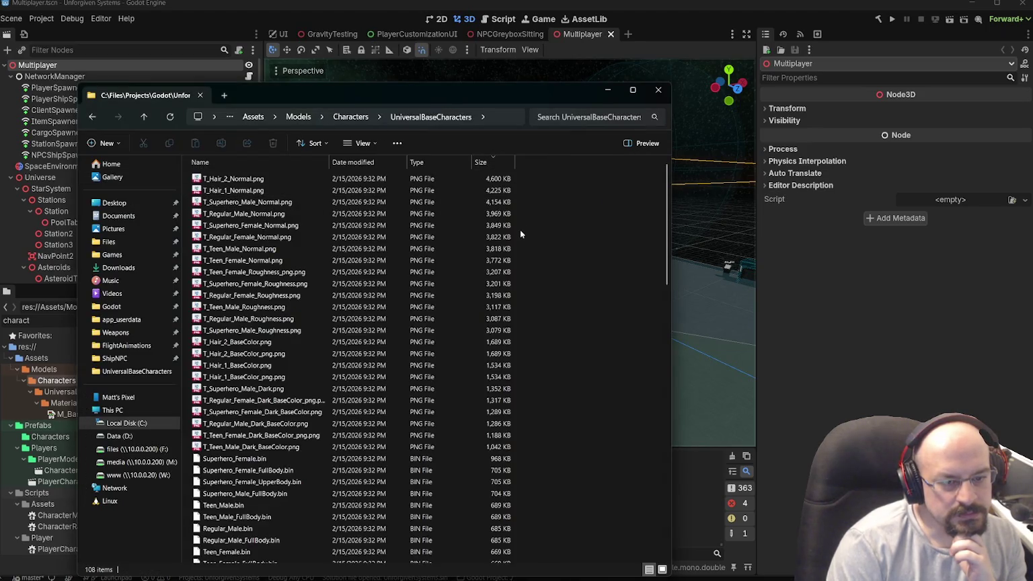
{"action": "scroll", "coordinate": [520, 229], "scroll_direction": "down", "scroll_amount": 9}
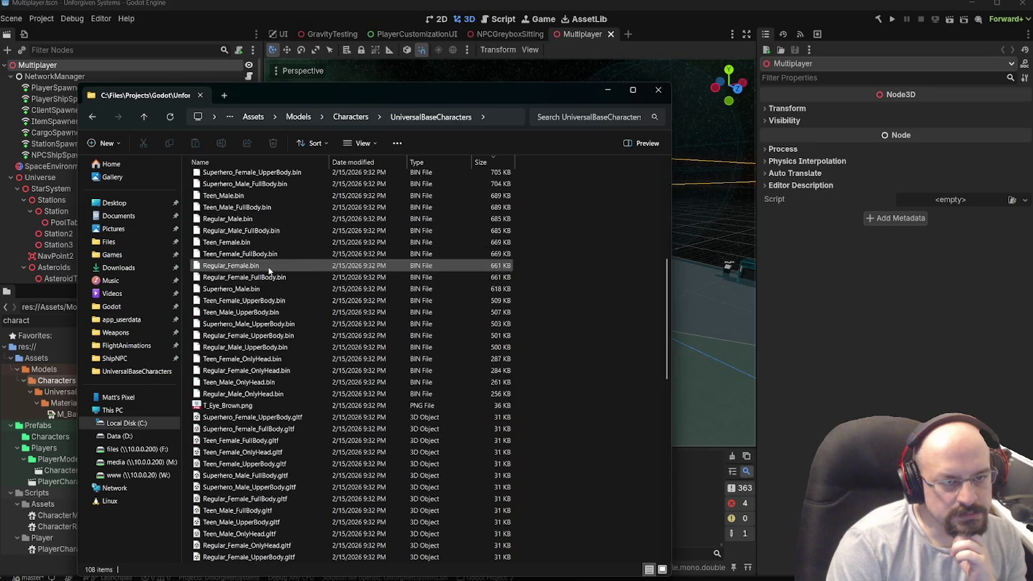
{"action": "scroll", "coordinate": [268, 269], "scroll_direction": "up", "scroll_amount": 1}
{"action": "scroll", "coordinate": [267, 267], "scroll_direction": "down", "scroll_amount": 7}
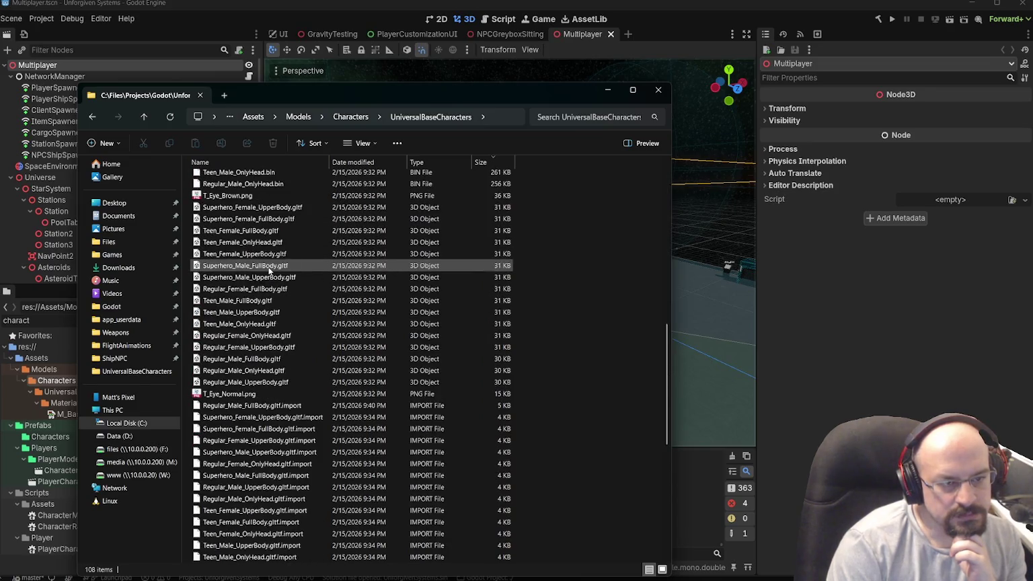
{"action": "scroll", "coordinate": [268, 270], "scroll_direction": "down", "scroll_amount": 10}
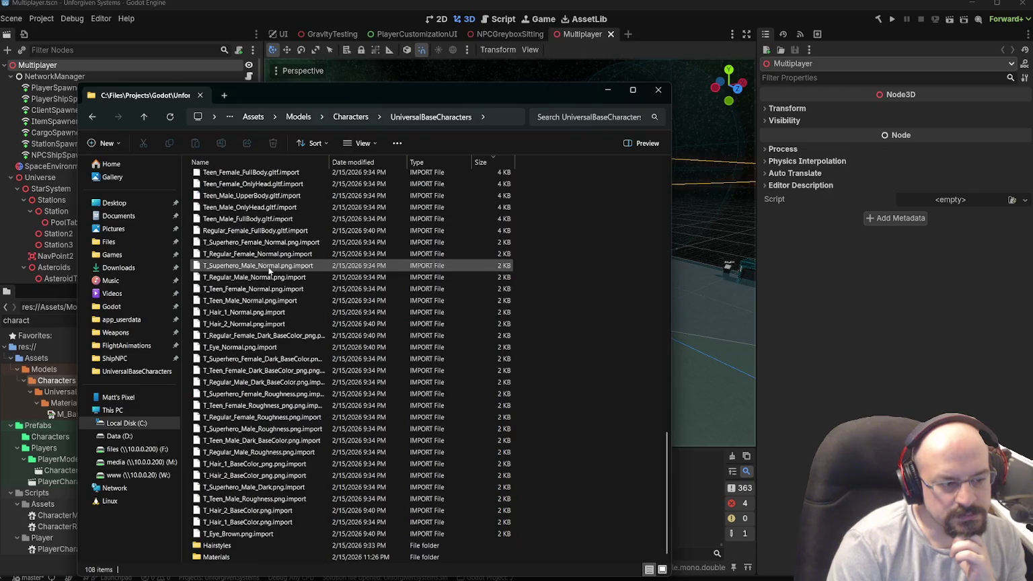
{"action": "double_click", "coordinate": [213, 557]}
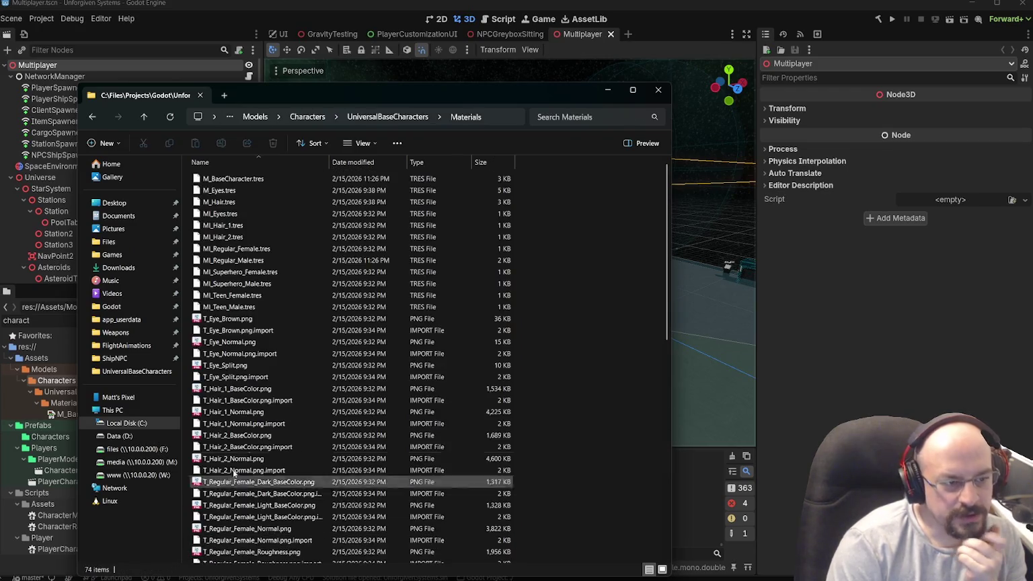
{"action": "scroll", "coordinate": [316, 350], "scroll_direction": "down", "scroll_amount": 13}
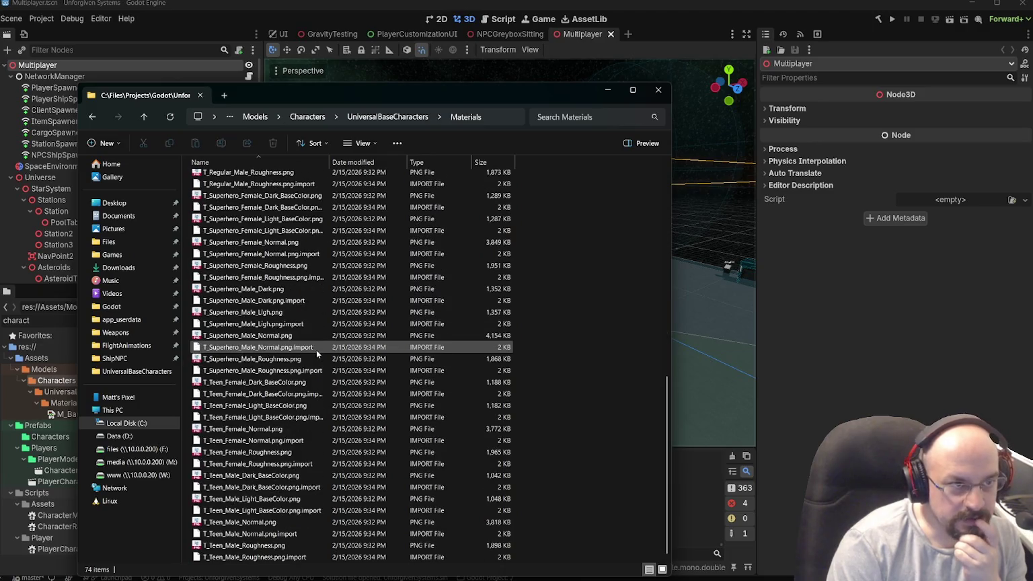
{"action": "scroll", "coordinate": [316, 349], "scroll_direction": "up", "scroll_amount": 13}
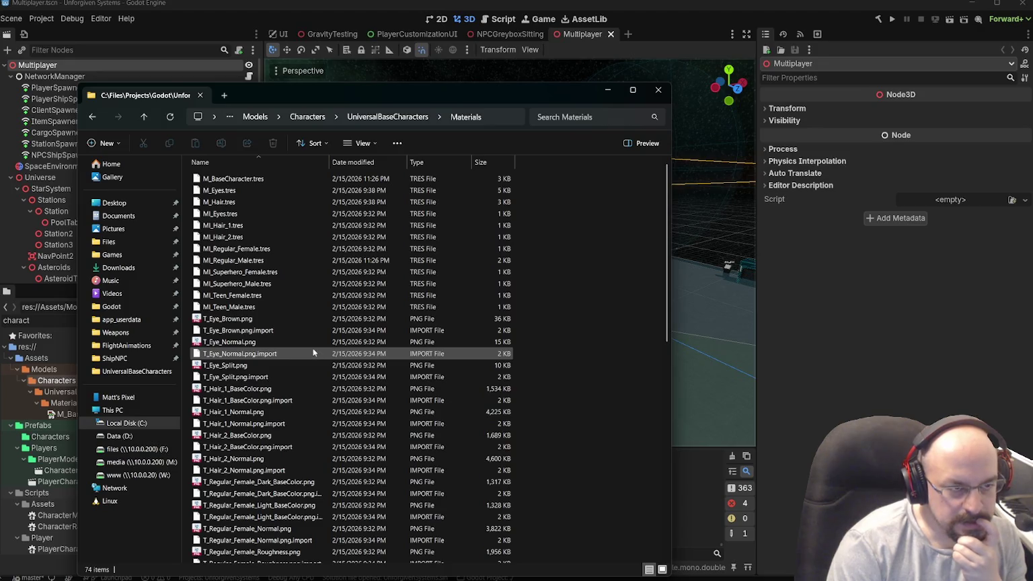
{"action": "scroll", "coordinate": [313, 352], "scroll_direction": "down", "scroll_amount": 13}
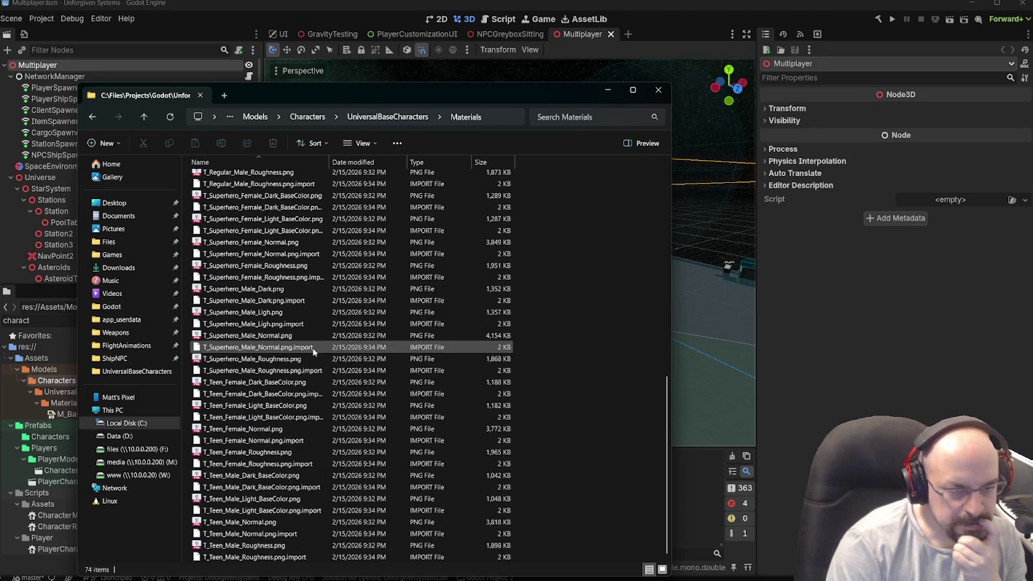
{"action": "right_click", "coordinate": [542, 314]}
{"action": "left_click", "coordinate": [572, 401]}
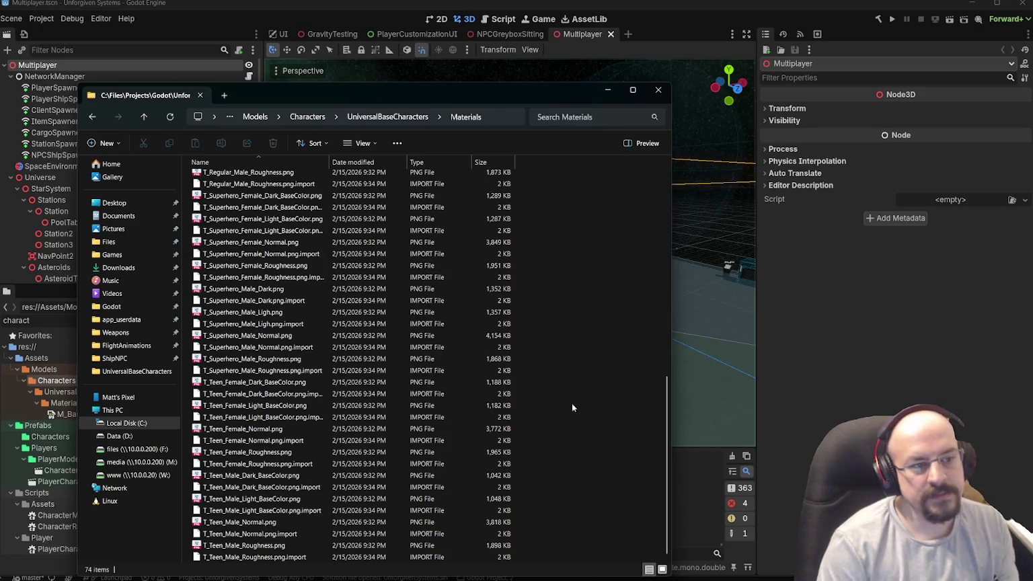
{"action": "key", "text": "ctrl+a"}
{"action": "right_click", "coordinate": [599, 350]}
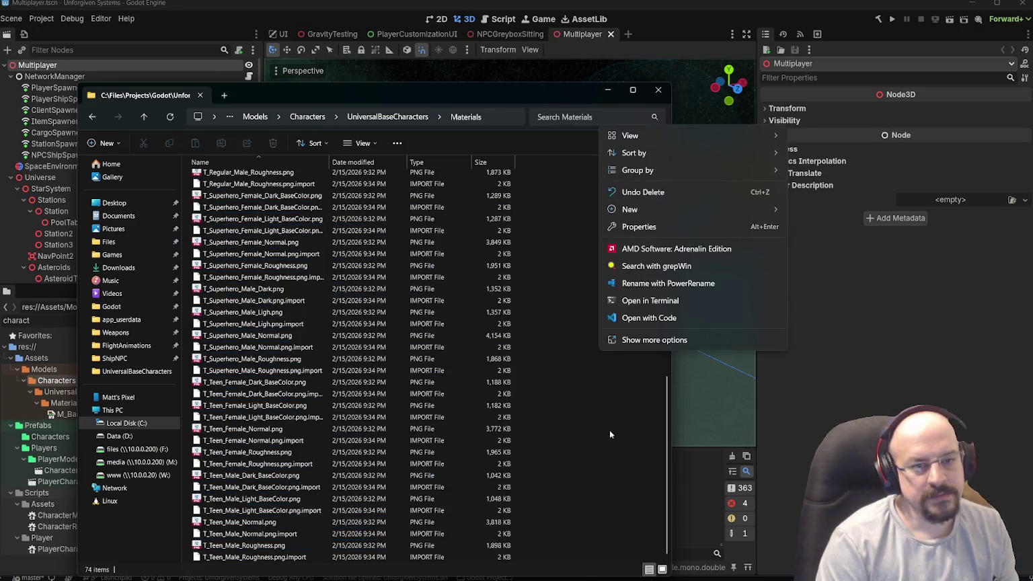
{"action": "left_click", "coordinate": [604, 380]}
{"action": "right_click", "coordinate": [604, 380]}
{"action": "left_click", "coordinate": [629, 363]}
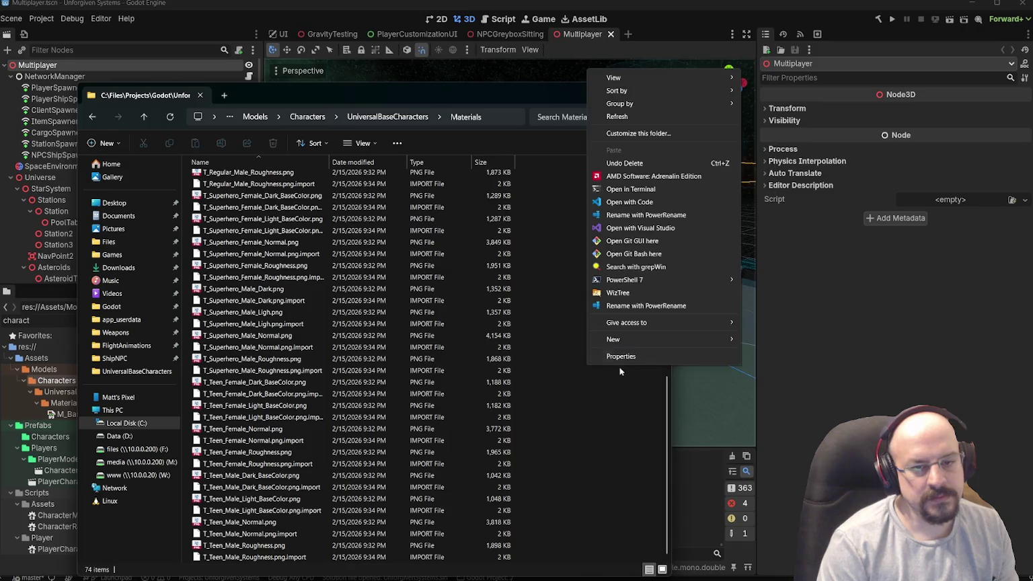
{"action": "left_click", "coordinate": [617, 361]}
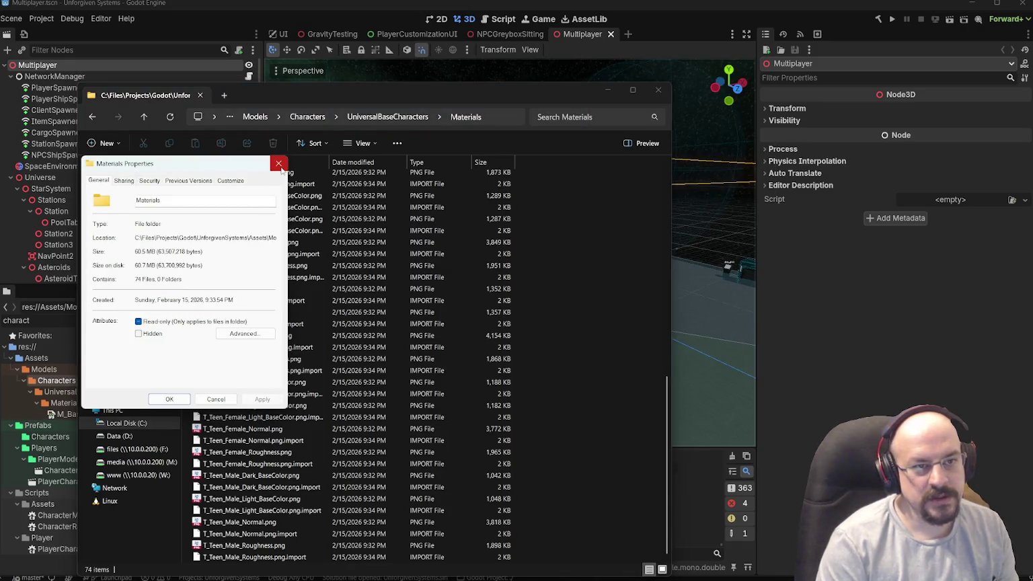
{"action": "left_click", "coordinate": [278, 164]}
{"action": "left_click", "coordinate": [396, 124]}
{"action": "right_click", "coordinate": [603, 271]}
{"action": "left_click", "coordinate": [552, 364]}
{"action": "double_click", "coordinate": [215, 557]}
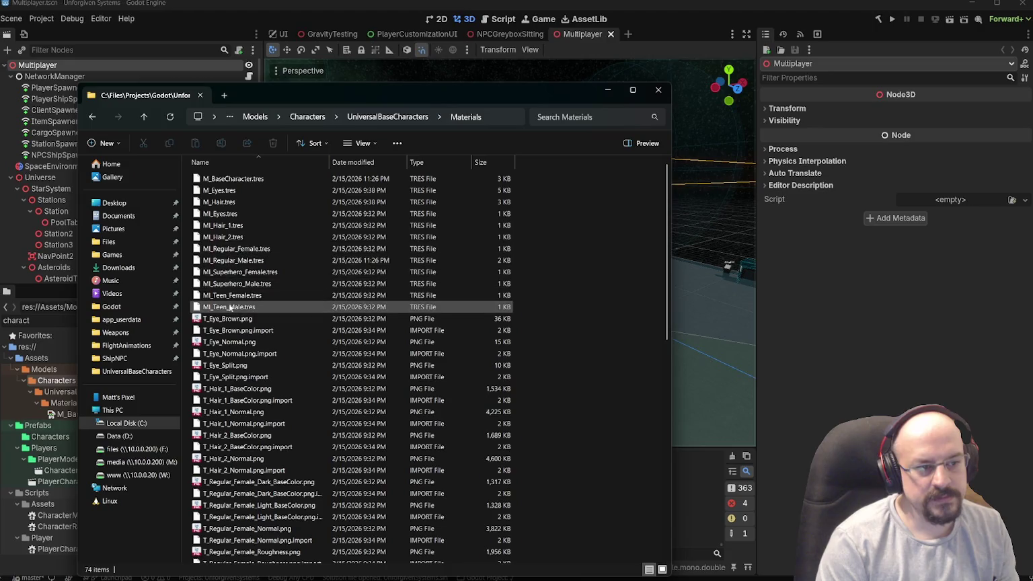
{"action": "left_click", "coordinate": [256, 180]}
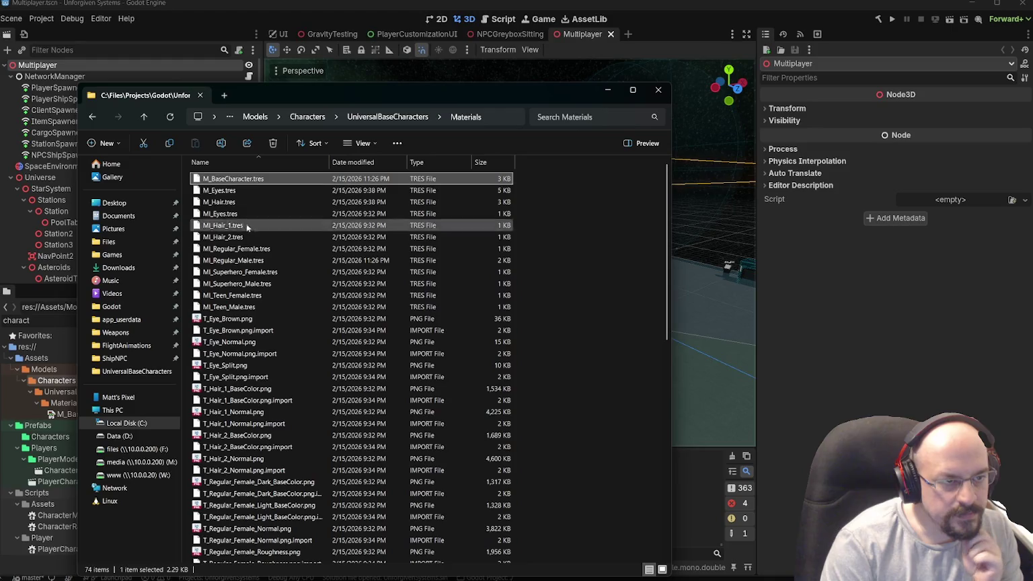
{"action": "left_click", "coordinate": [388, 117]}
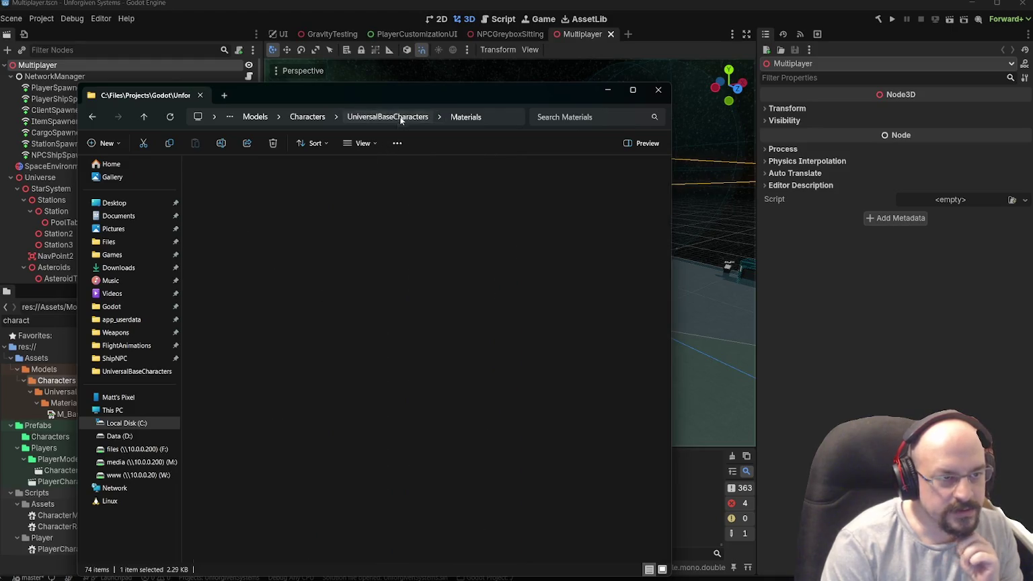
- Browse to Hairstyles > Rigged to Head Bone > Female and open Hair_LongDreads.gltf in 3D Viewer
{"action": "scroll", "coordinate": [282, 265], "scroll_direction": "up", "scroll_amount": 15}
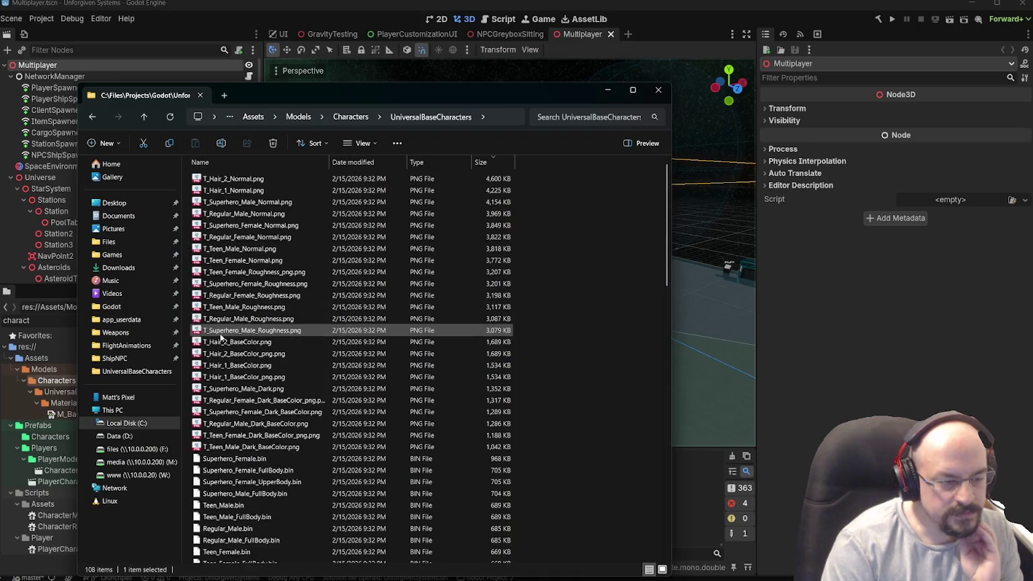
{"action": "scroll", "coordinate": [222, 333], "scroll_direction": "down", "scroll_amount": 15}
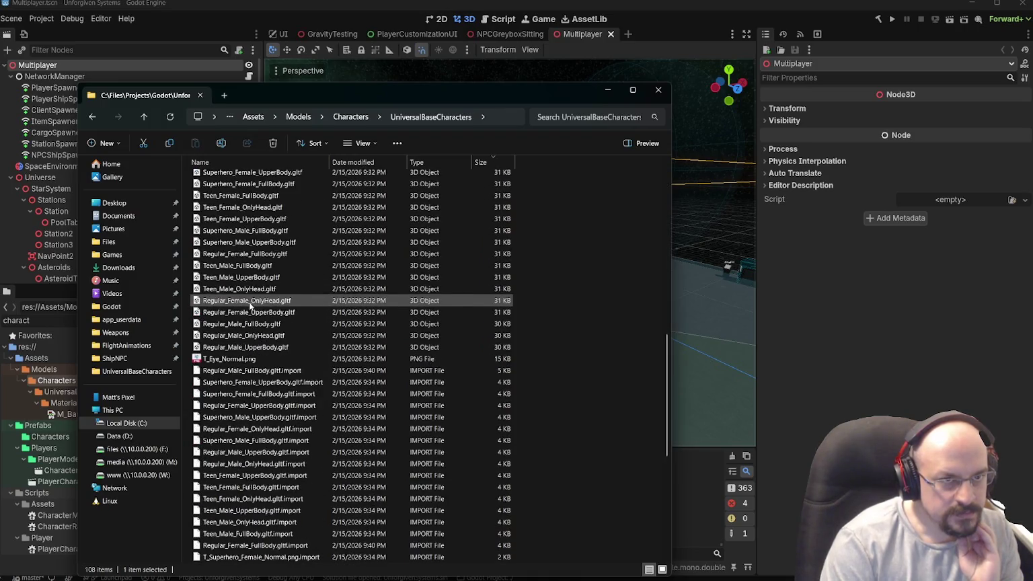
{"action": "scroll", "coordinate": [248, 302], "scroll_direction": "down", "scroll_amount": 9}
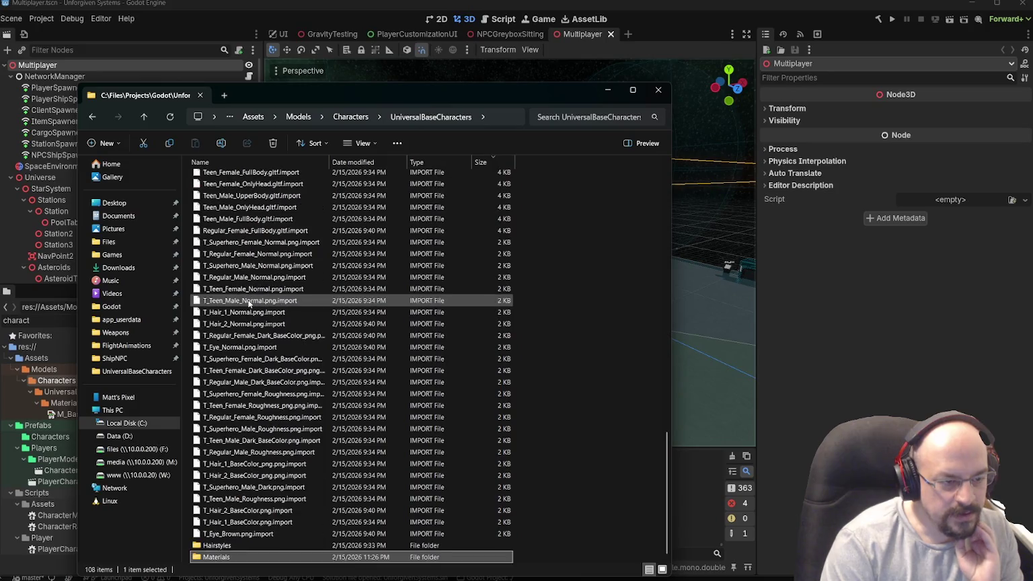
{"action": "double_click", "coordinate": [222, 549]}
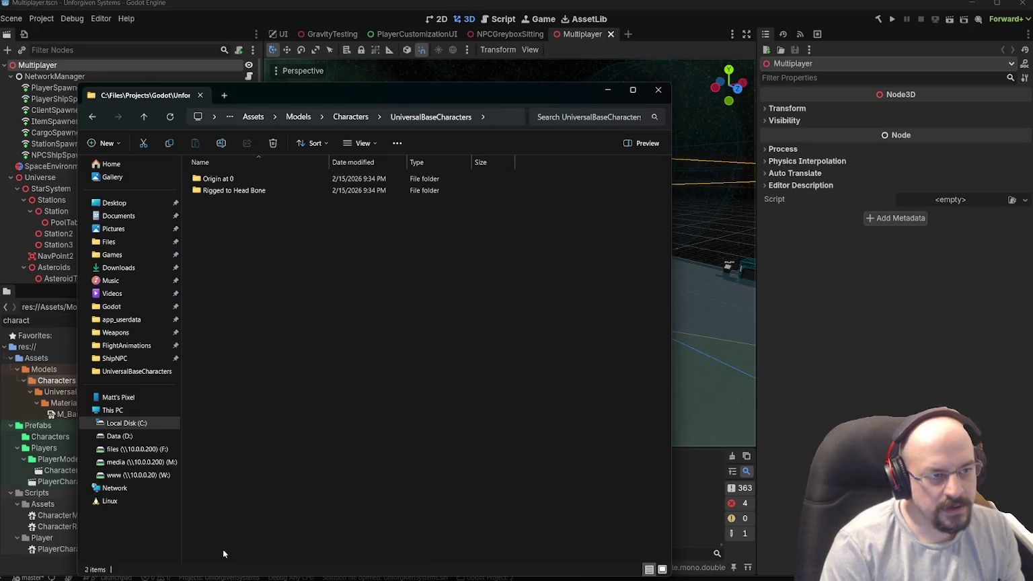
{"action": "double_click", "coordinate": [233, 191]}
{"action": "double_click", "coordinate": [222, 178]}
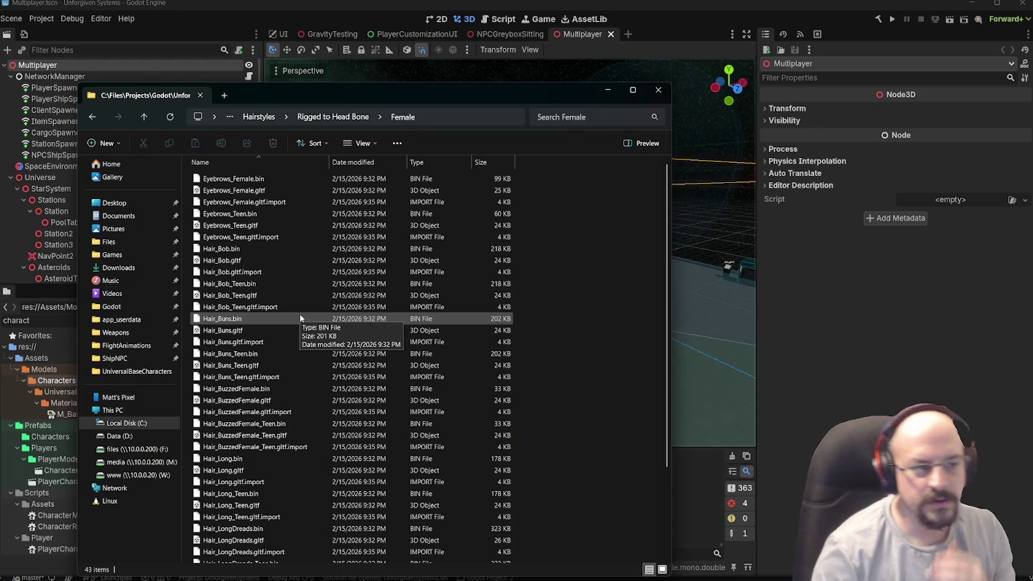
{"action": "scroll", "coordinate": [258, 313], "scroll_direction": "down", "scroll_amount": 3}
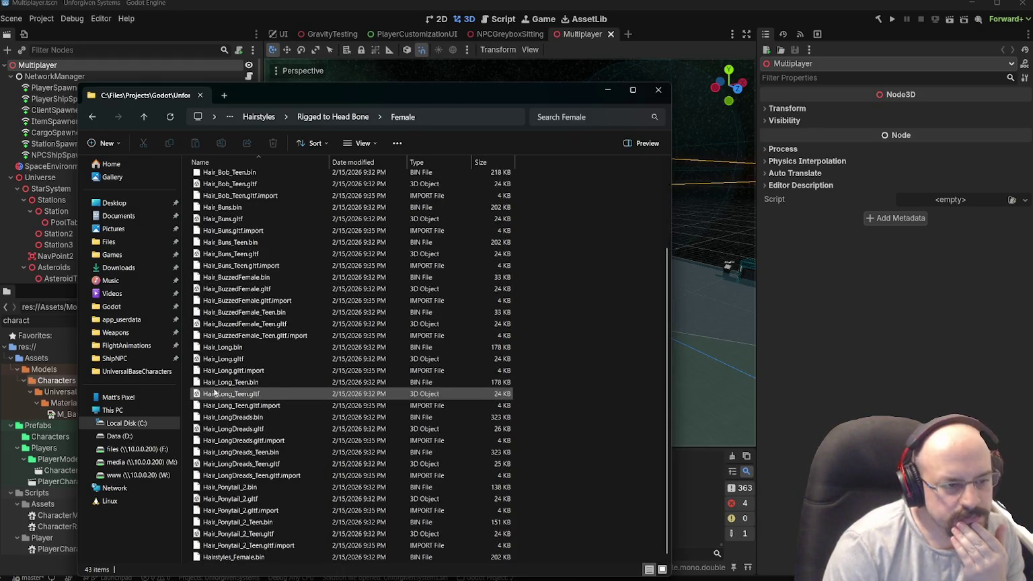
{"action": "double_click", "coordinate": [232, 428]}
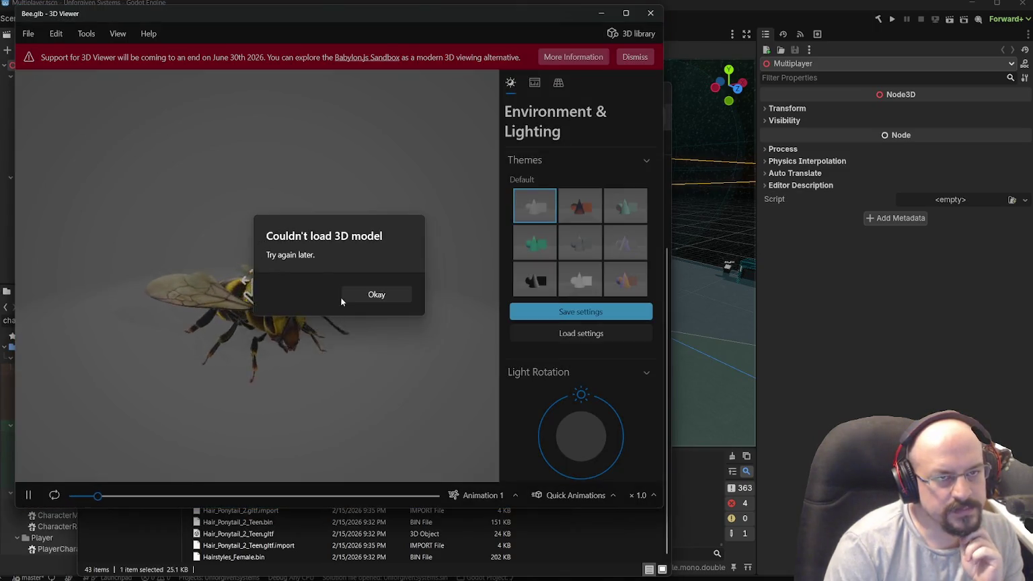
- Dismiss the hair model's load error and try Eyebrows_Female.gltf, which also fails to load
{"action": "left_click", "coordinate": [374, 296]}
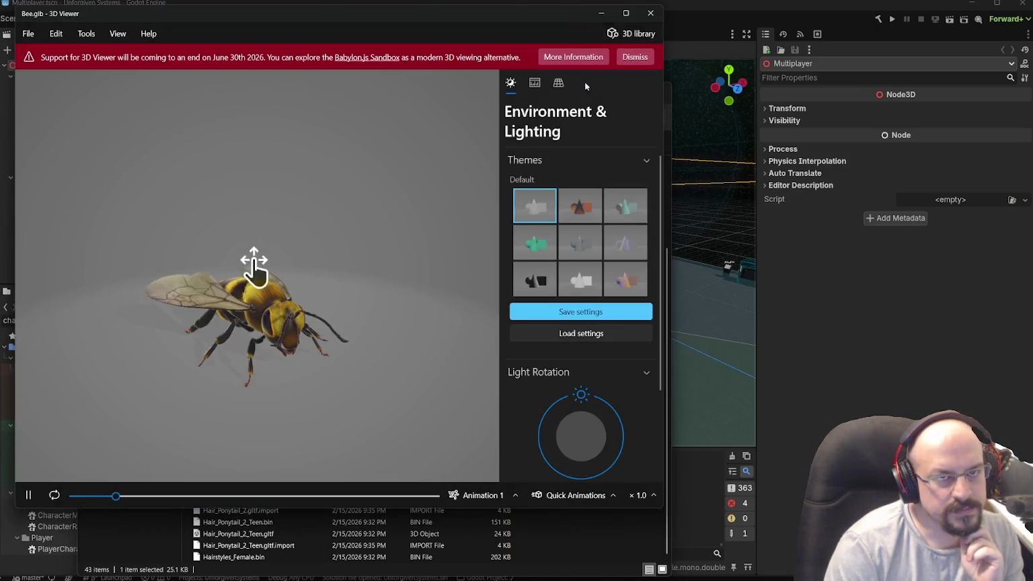
{"action": "left_click", "coordinate": [650, 13]}
{"action": "scroll", "coordinate": [237, 263], "scroll_direction": "up", "scroll_amount": 3}
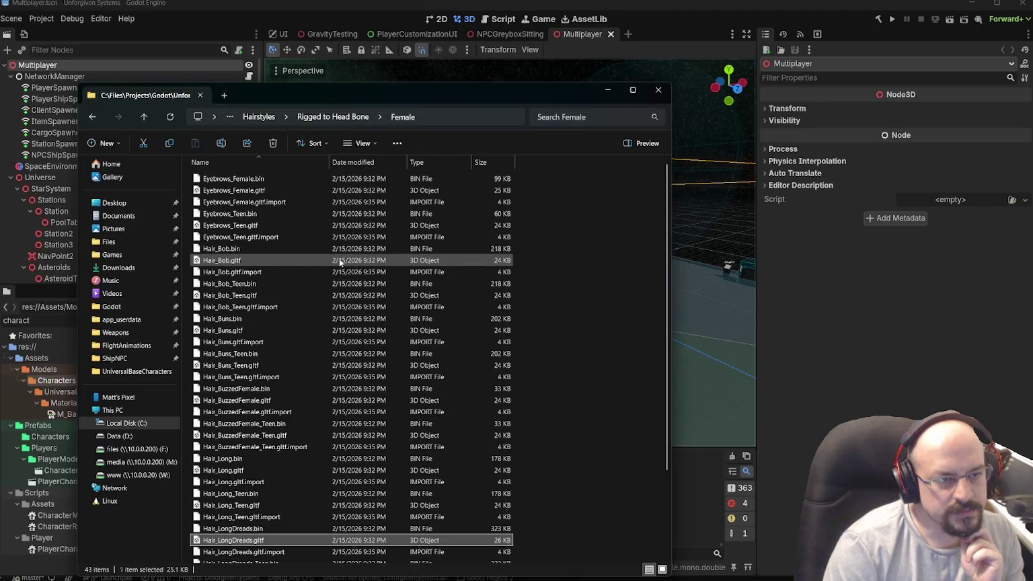
{"action": "left_click", "coordinate": [238, 254]}
{"action": "left_click", "coordinate": [245, 202]}
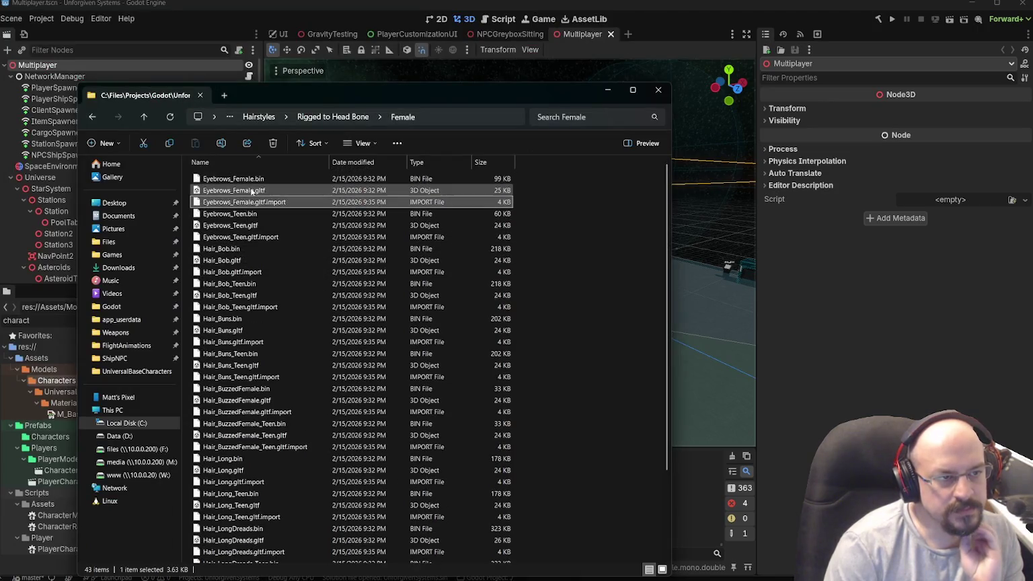
{"action": "double_click", "coordinate": [251, 191]}
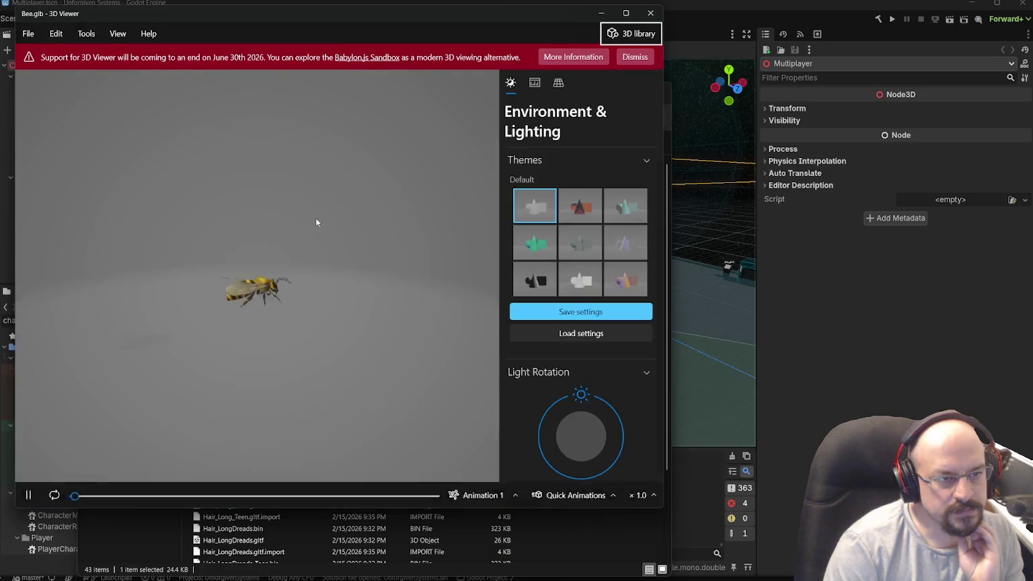
{"action": "left_click", "coordinate": [365, 292]}
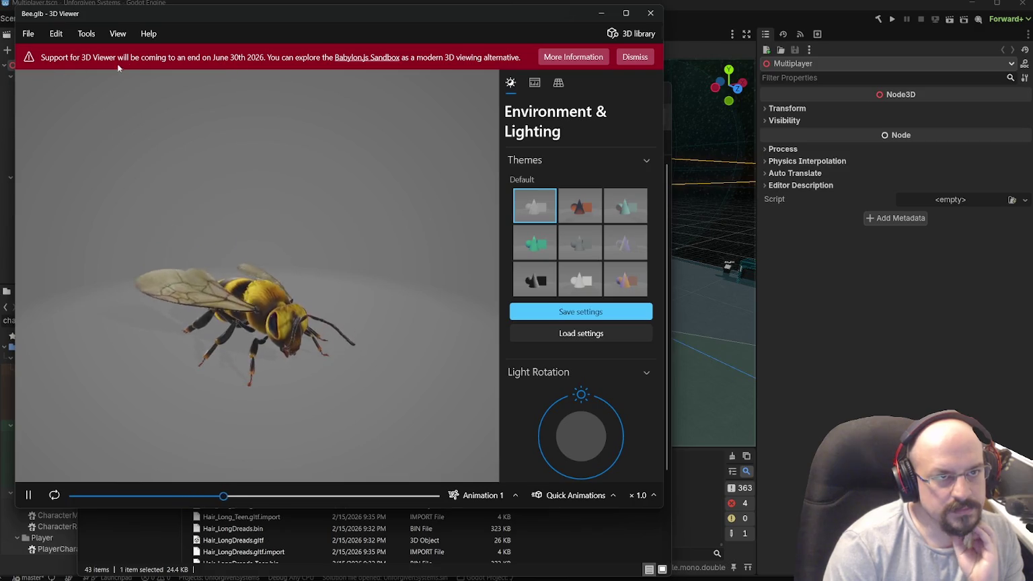
- Follow the Babylon.js Sandbox suggestion, orbit the sample Bee model, and close 3D Viewer
{"action": "left_click", "coordinate": [364, 63]}
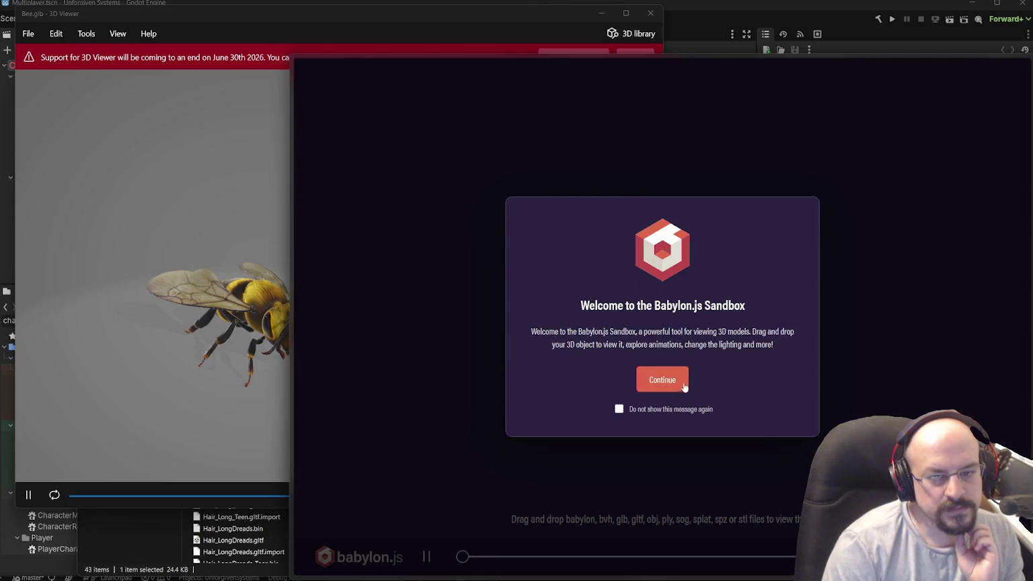
{"action": "left_click", "coordinate": [670, 380]}
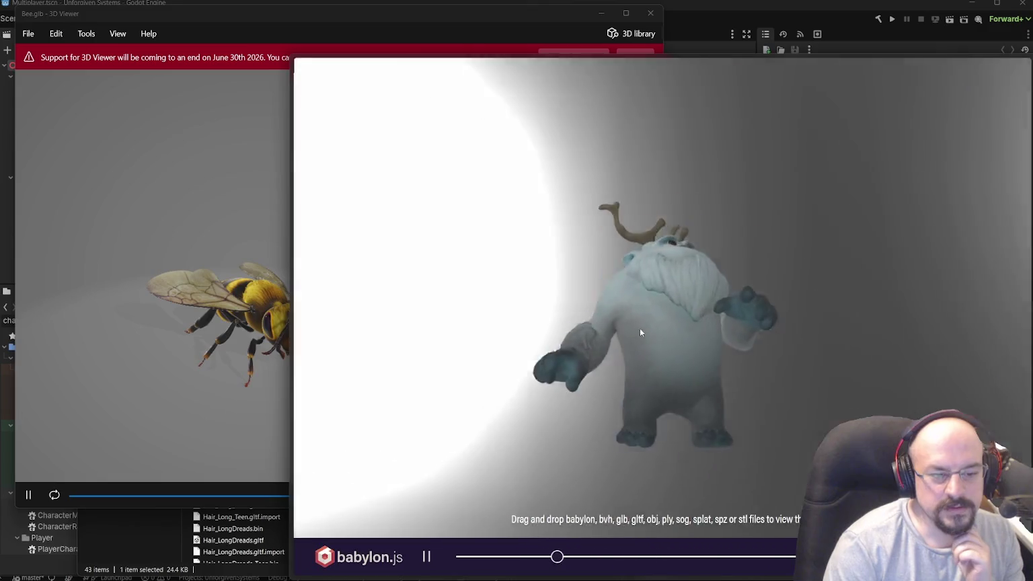
{"action": "mouse_move", "coordinate": [638, 328]}
{"action": "left_mouse_down"}
{"action": "mouse_move", "coordinate": [614, 324]}
{"action": "mouse_move", "coordinate": [749, 322]}
{"action": "mouse_move", "coordinate": [670, 201]}
{"action": "mouse_move", "coordinate": [723, 211]}
{"action": "left_mouse_up"}
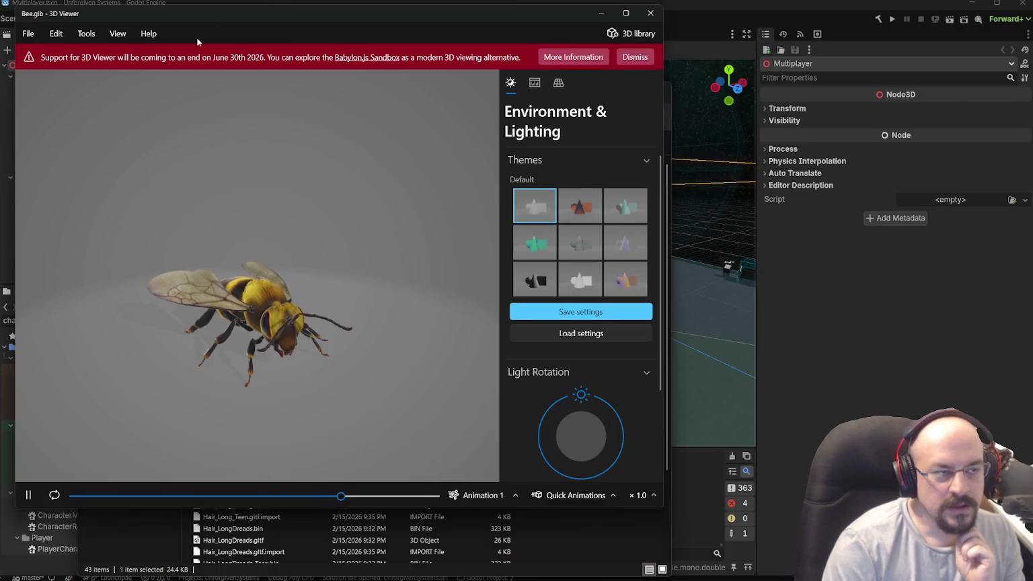
{"action": "left_click_drag", "start_coordinate": [197, 41], "coordinate": [340, 71]}
{"action": "left_click", "coordinate": [783, 60]}
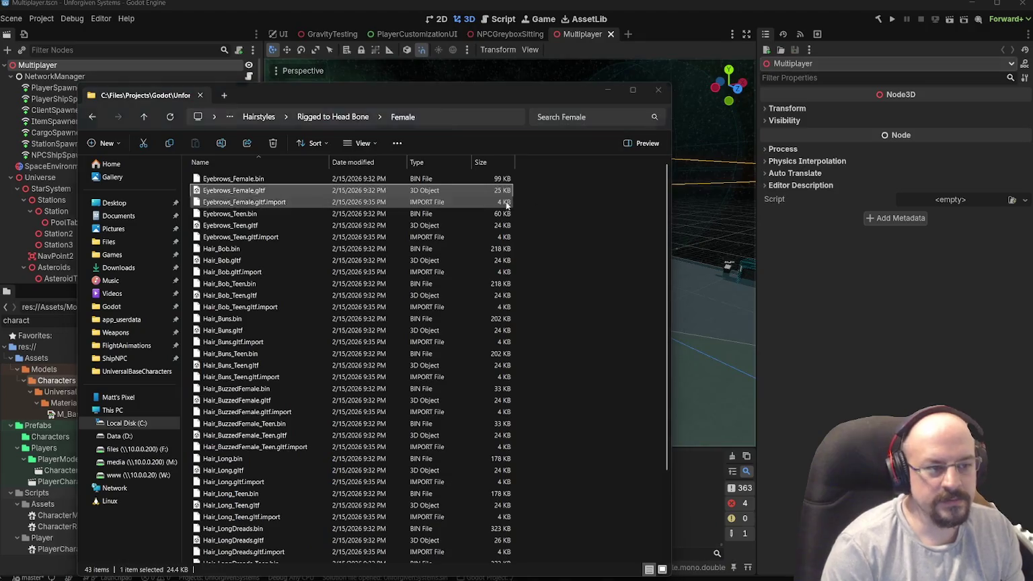
- Search 'add re' to bring up Add or remove programs and view installed apps
{"action": "key", "text": "super"}
{"action": "type", "text": "add re"}
{"action": "key", "text": "Return"}
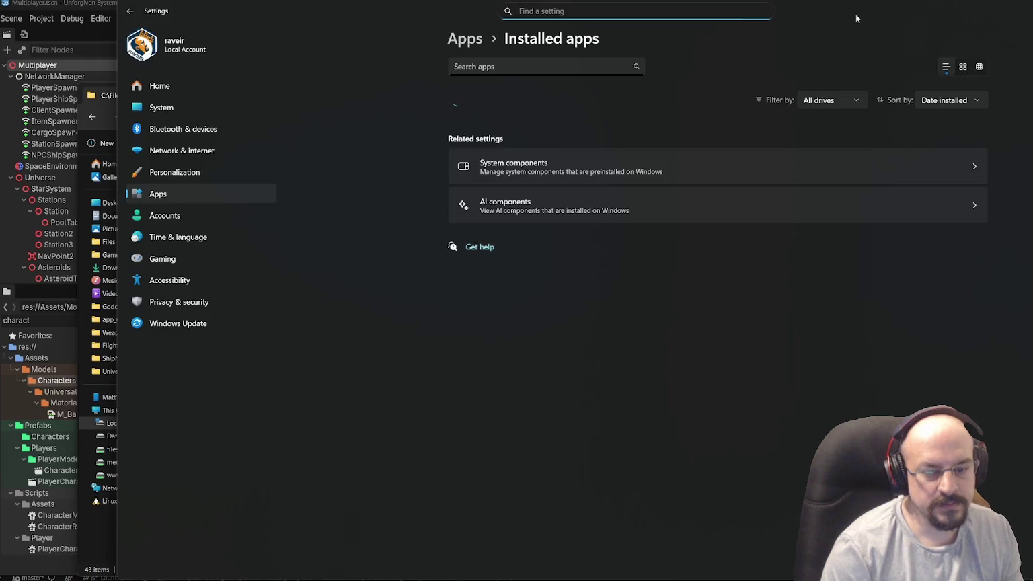
- Close Settings and File Explorer, returning to Godot's NPCGreyboxSitting scene
{"action": "left_click", "coordinate": [1015, 11]}
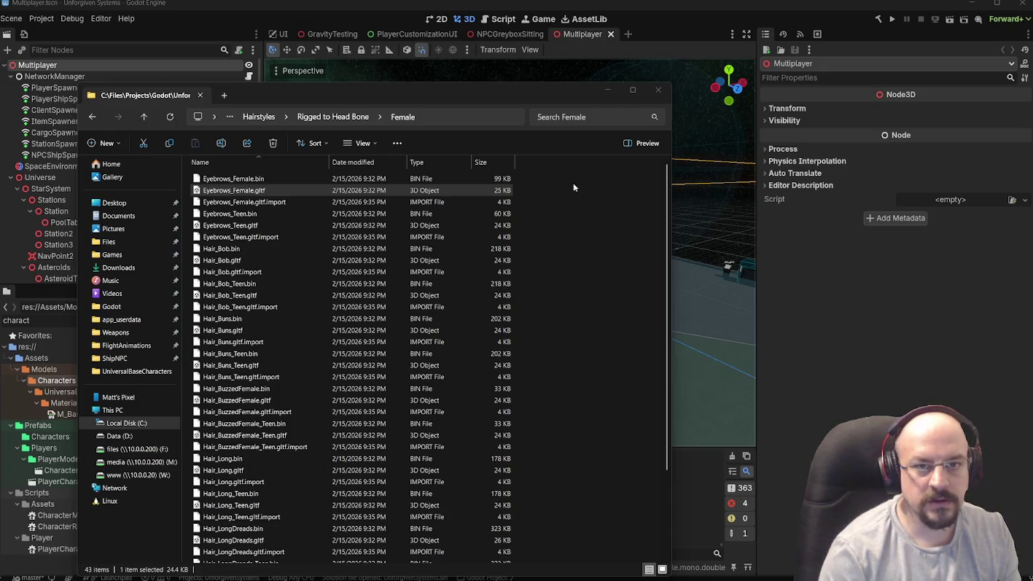
{"action": "left_click", "coordinate": [658, 91]}
{"action": "left_click", "coordinate": [509, 33]}
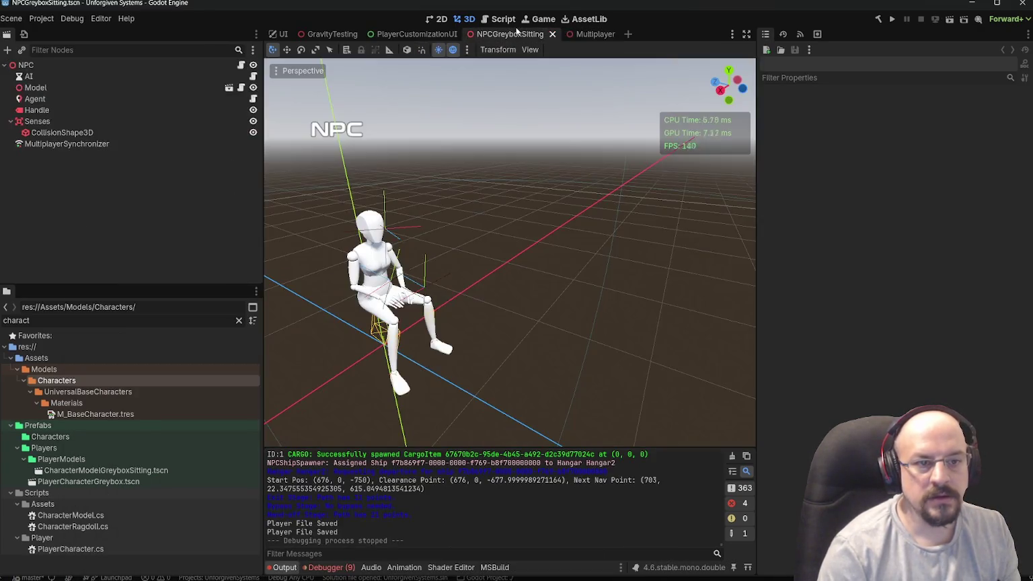
- Filter FileSystem for 'multipla', open Multiplayer.tscn, and test-run it once
{"action": "left_click", "coordinate": [330, 34]}
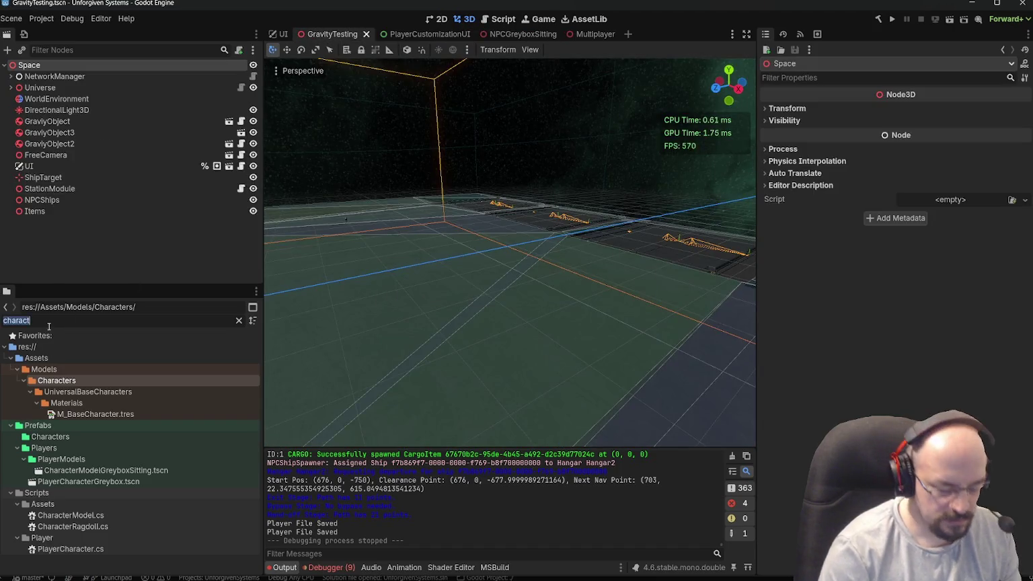
{"action": "type", "text": "multipla"}
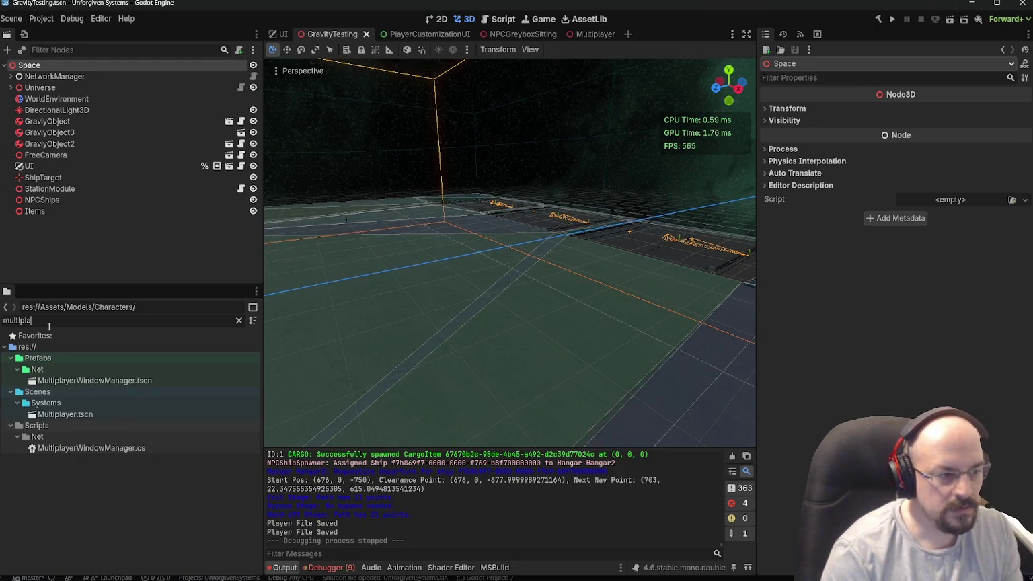
{"action": "double_click", "coordinate": [65, 414]}
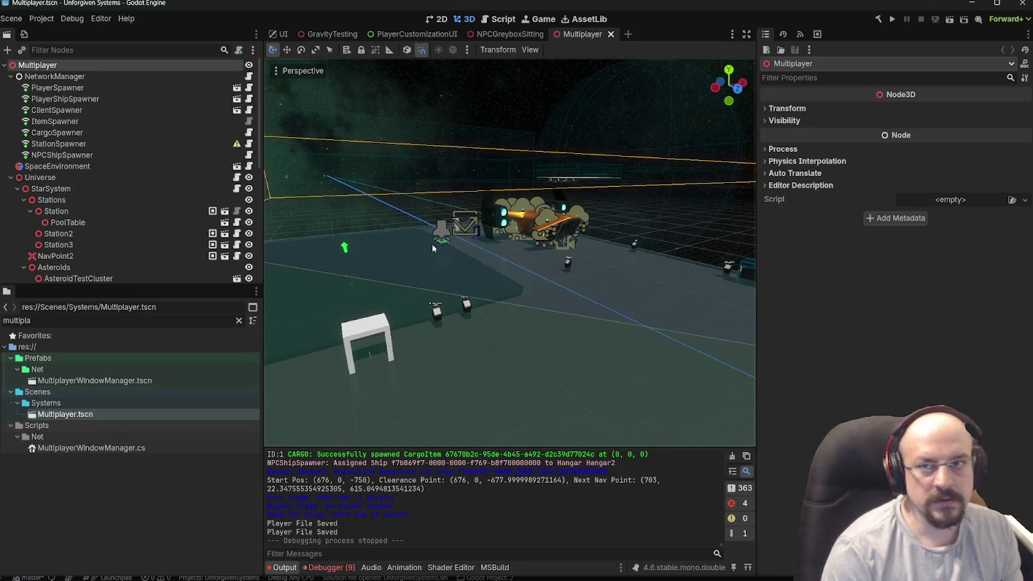
{"action": "left_click", "coordinate": [955, 23]}
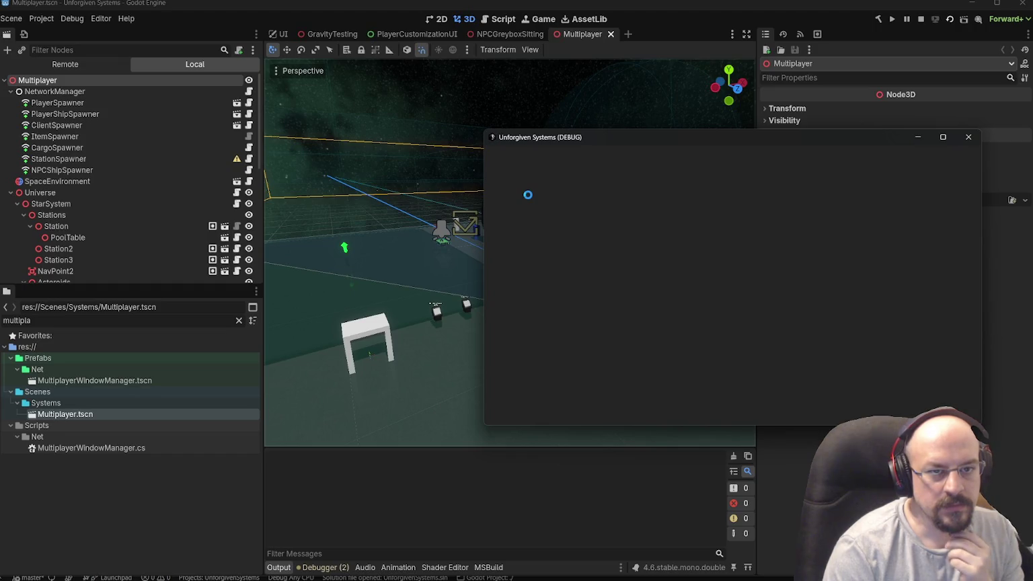
{"action": "left_click_drag", "start_coordinate": [673, 136], "coordinate": [321, 138]}
{"action": "left_click", "coordinate": [616, 139]}
- Enable multiple instances in Debug > Customize Run Instances and launch server, client1 and client2
{"action": "left_click", "coordinate": [72, 18]}
{"action": "left_click", "coordinate": [107, 146]}
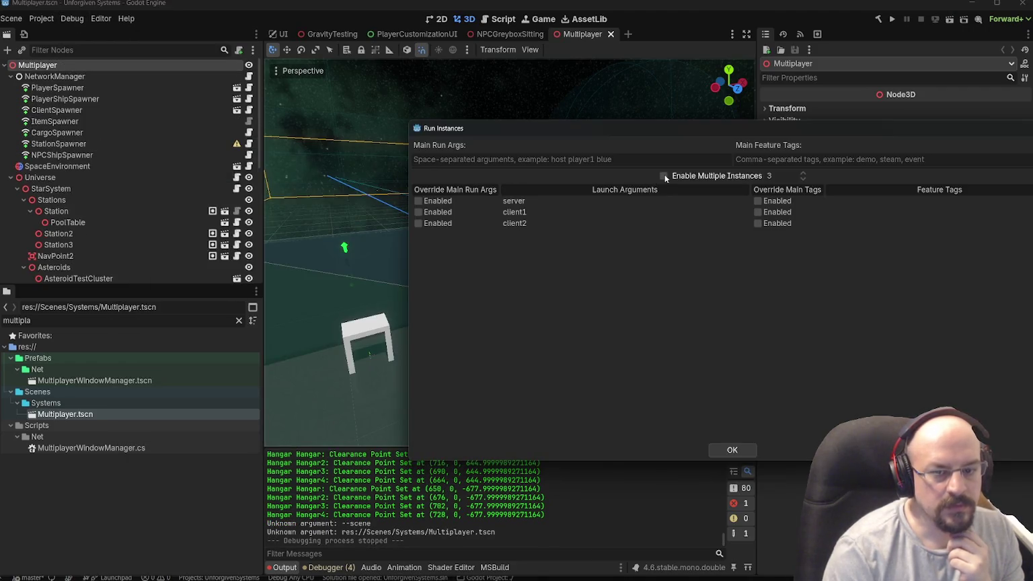
{"action": "left_click", "coordinate": [730, 449]}
{"action": "left_click", "coordinate": [952, 22]}
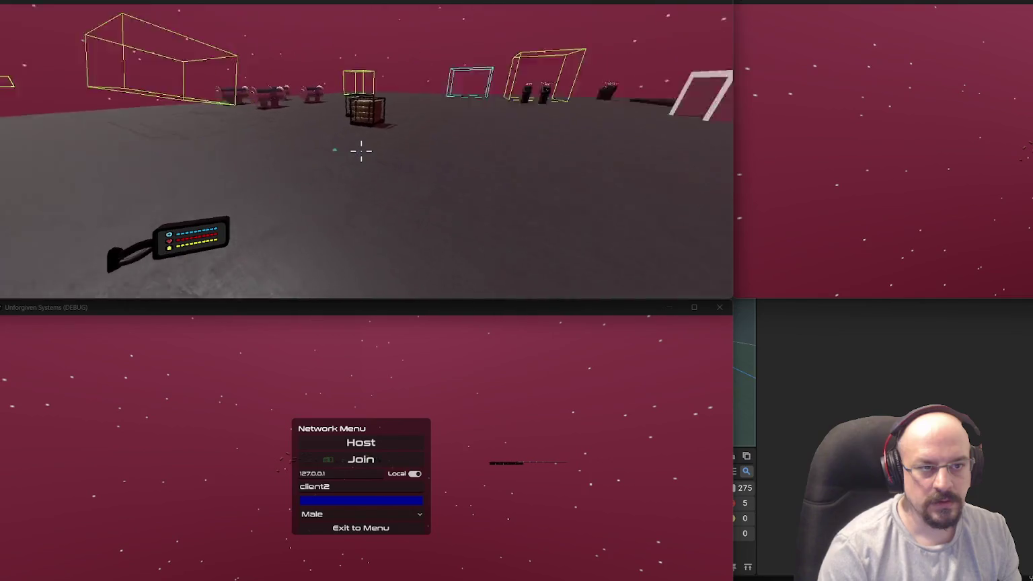
- Join the server as client2 with a Female character coloured magenta
{"action": "key", "text": "f"}
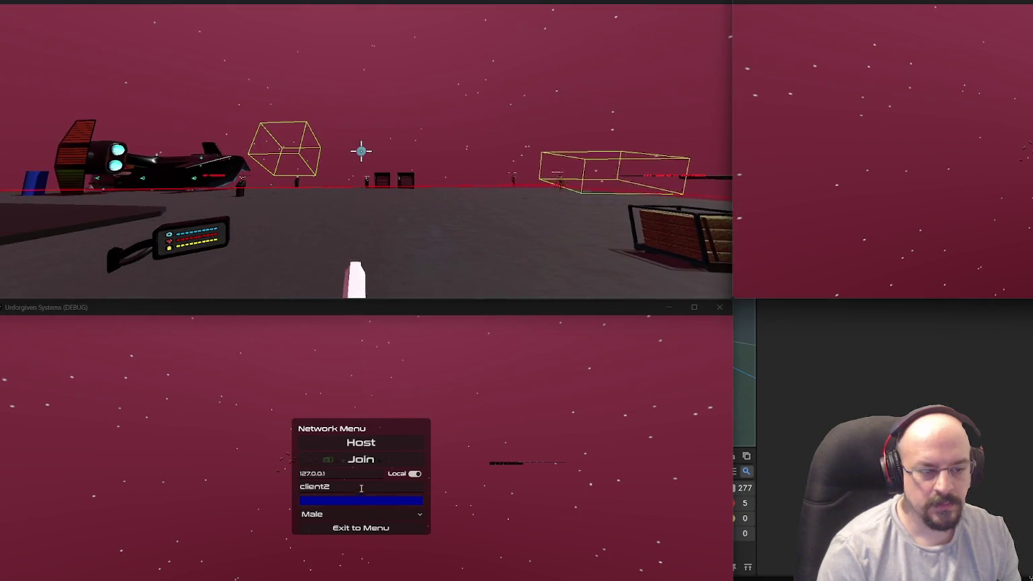
{"action": "left_click", "coordinate": [346, 517]}
{"action": "left_click", "coordinate": [337, 531]}
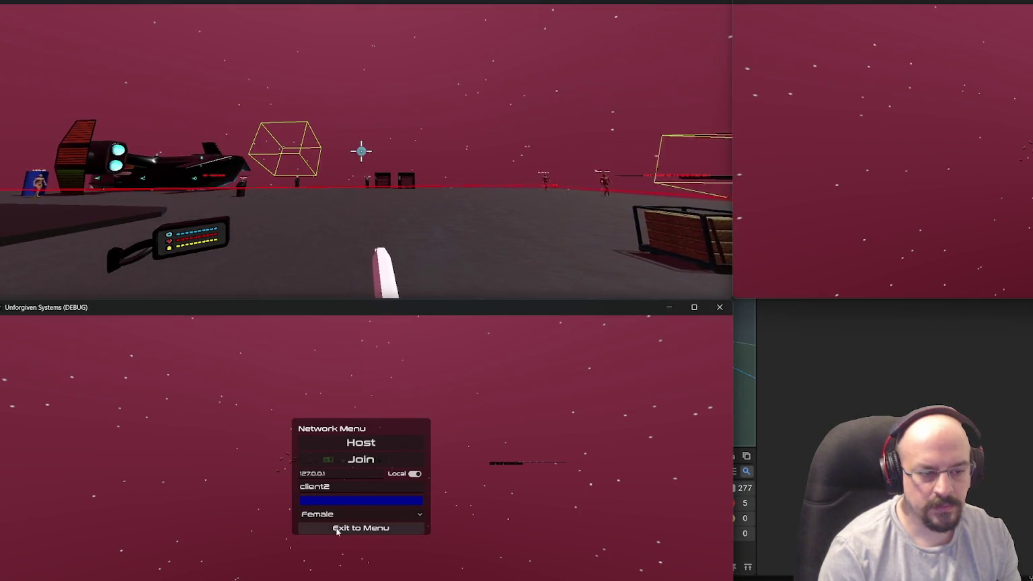
{"action": "left_click", "coordinate": [348, 499]}
{"action": "left_click_drag", "start_coordinate": [420, 407], "coordinate": [420, 413]}
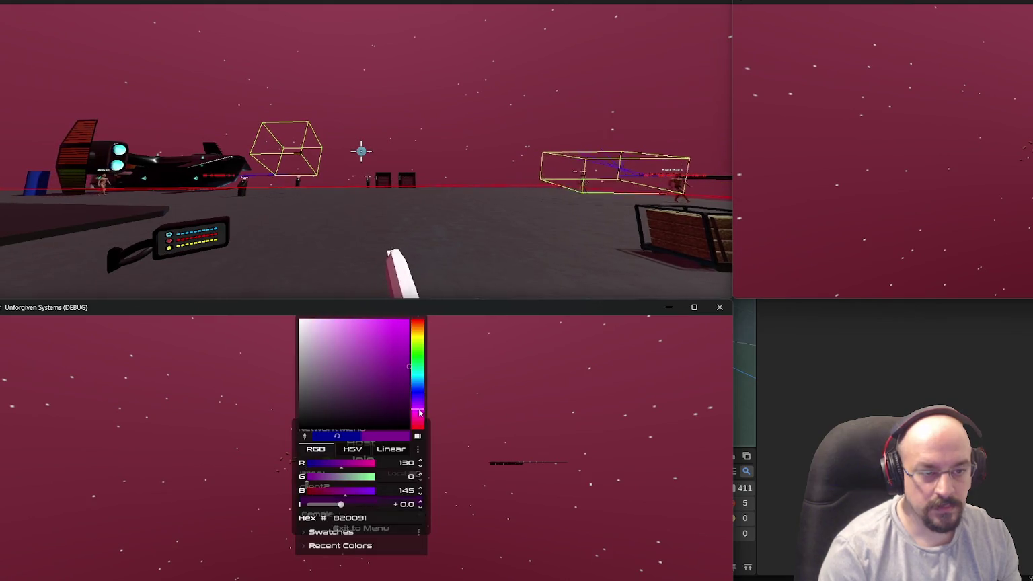
{"action": "left_click", "coordinate": [477, 342]}
{"action": "left_click", "coordinate": [363, 460]}
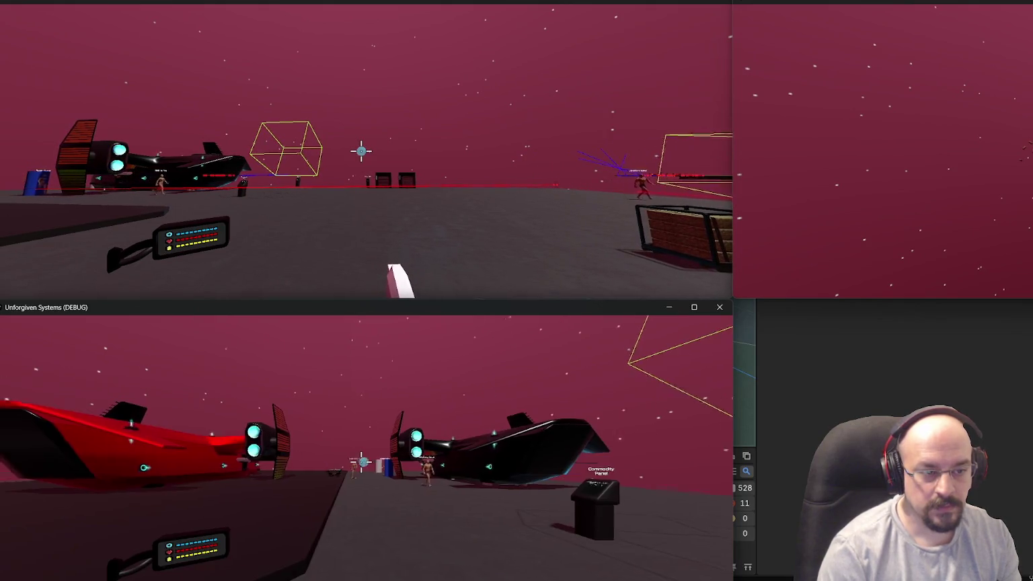
- Walk client2 around the other player, ship and crates, fire the gun, then pause
{"action": "key", "text": "w"}
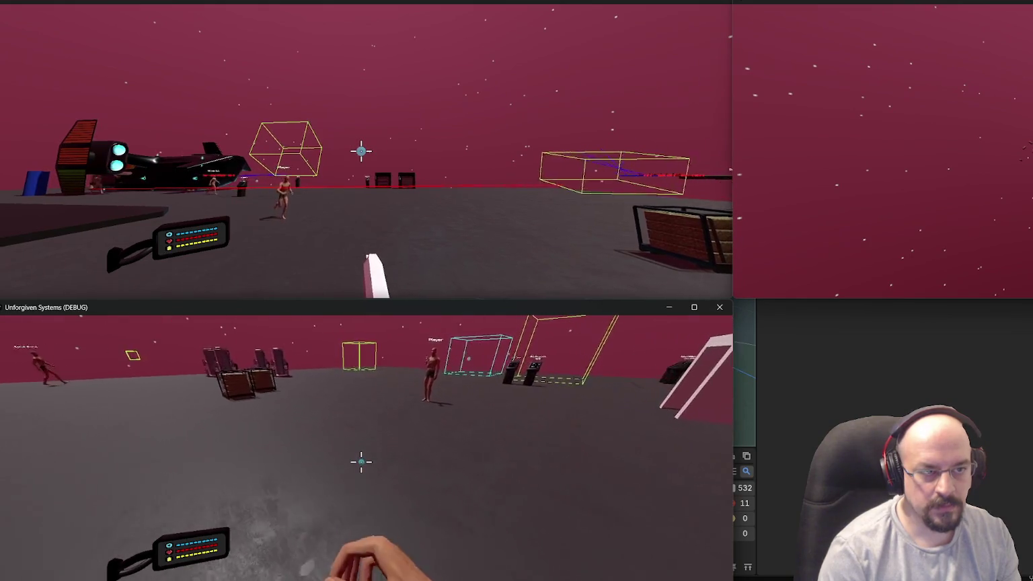
{"action": "key", "text": "w"}
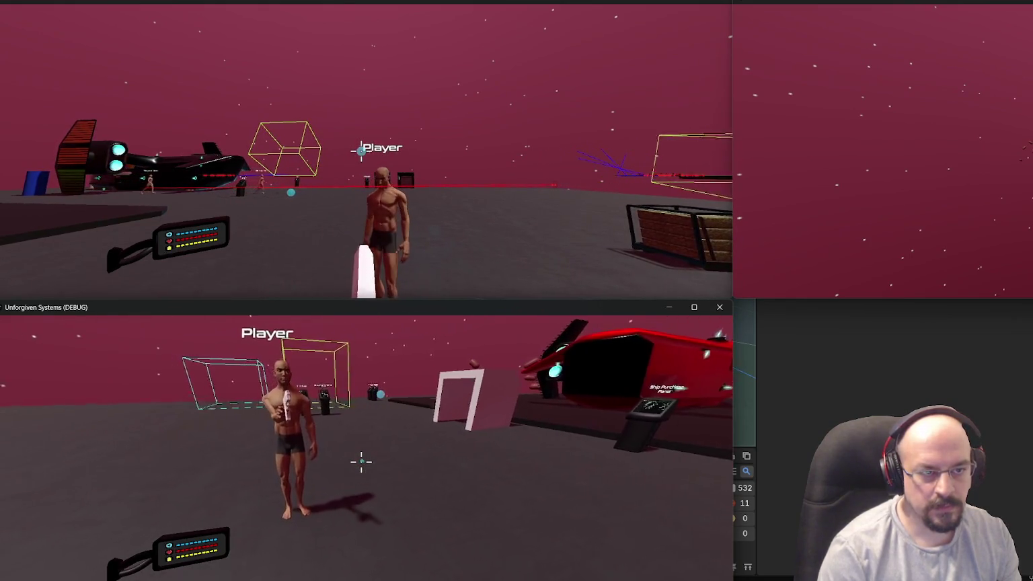
{"action": "key", "text": "w"}
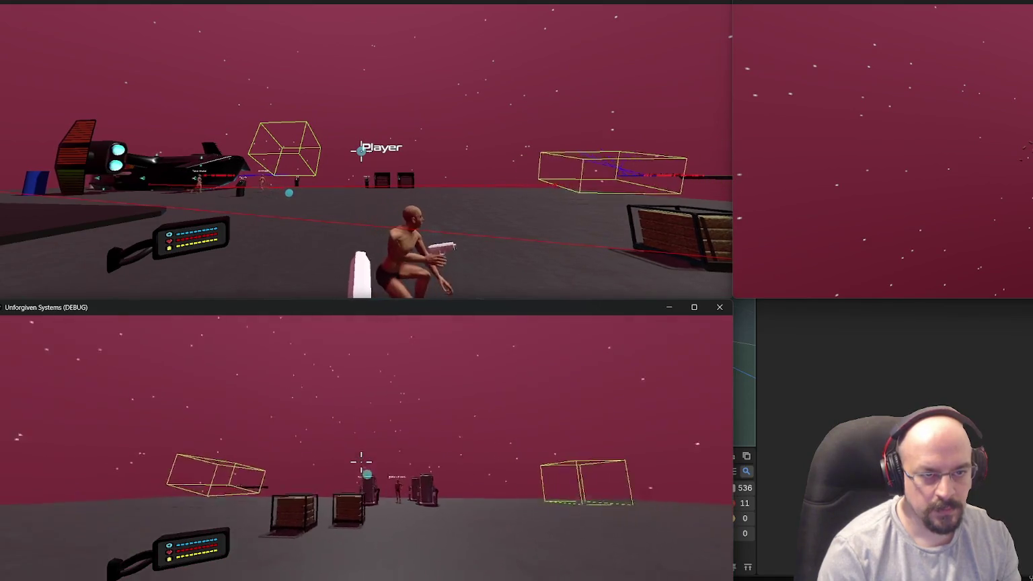
{"action": "key", "text": "w"}
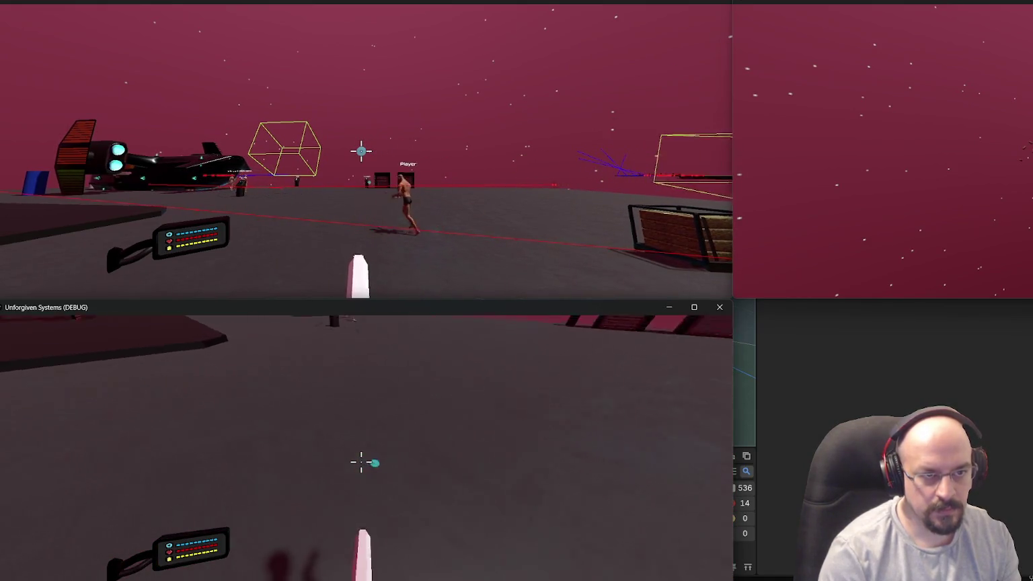
{"action": "key", "text": "w"}
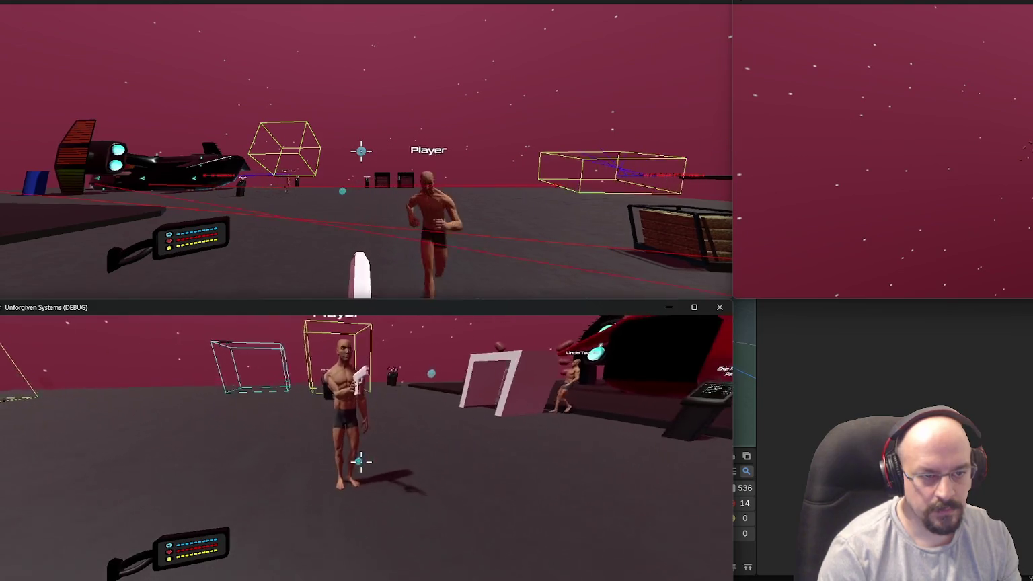
{"action": "key", "text": "w"}
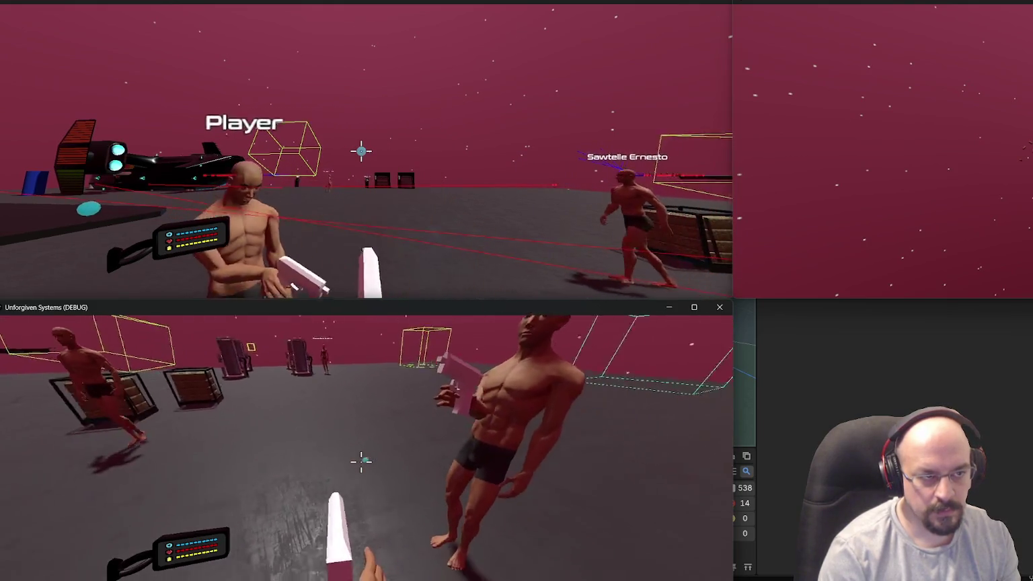
{"action": "key", "text": "w"}
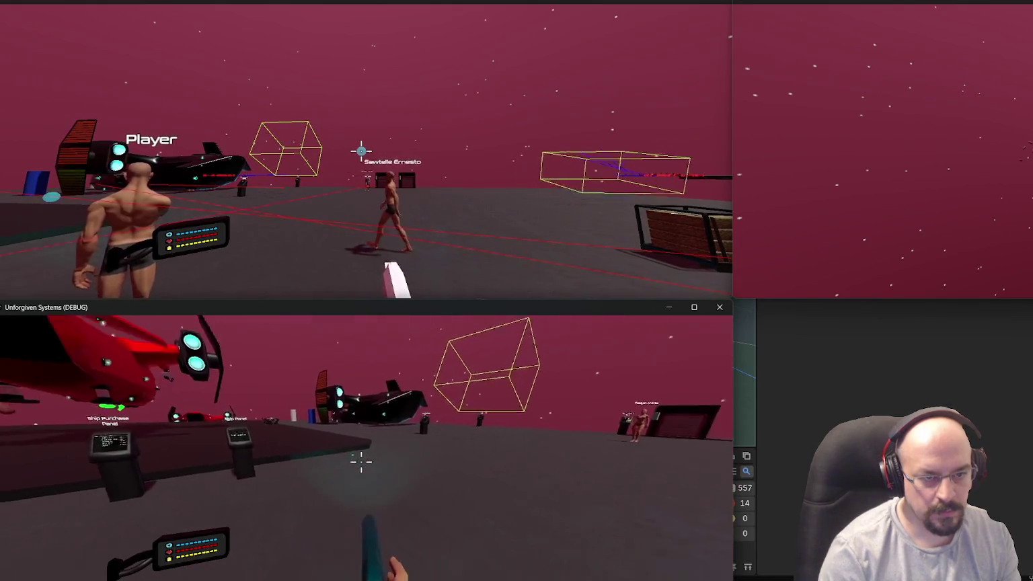
{"action": "key", "text": "w"}
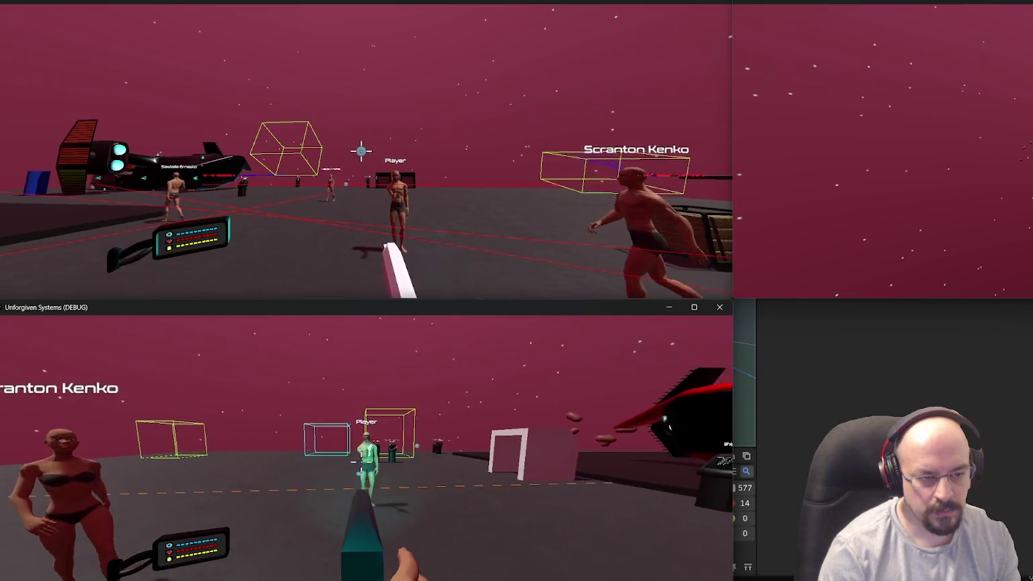
{"action": "key", "text": "w"}
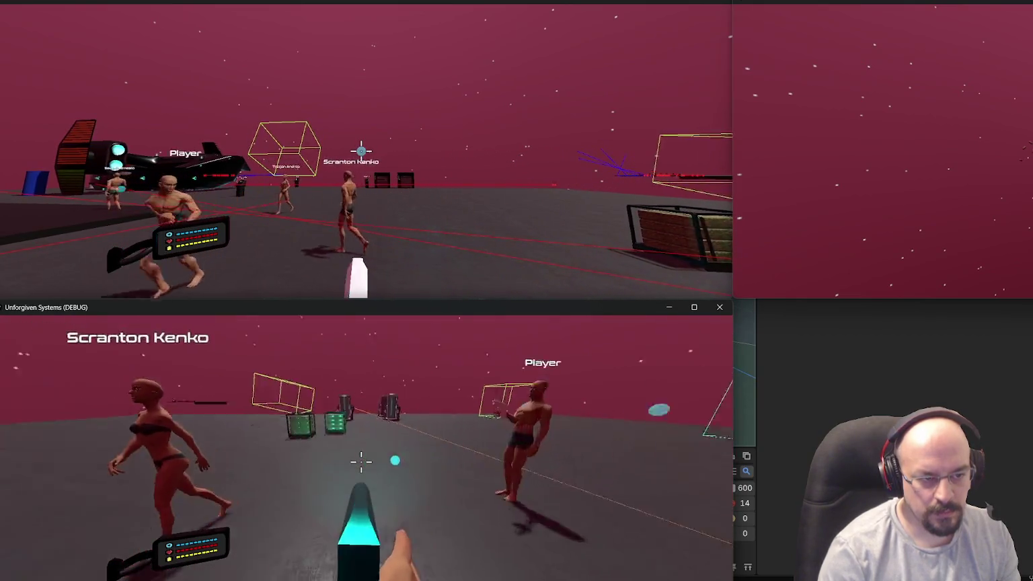
{"action": "key", "text": "w"}
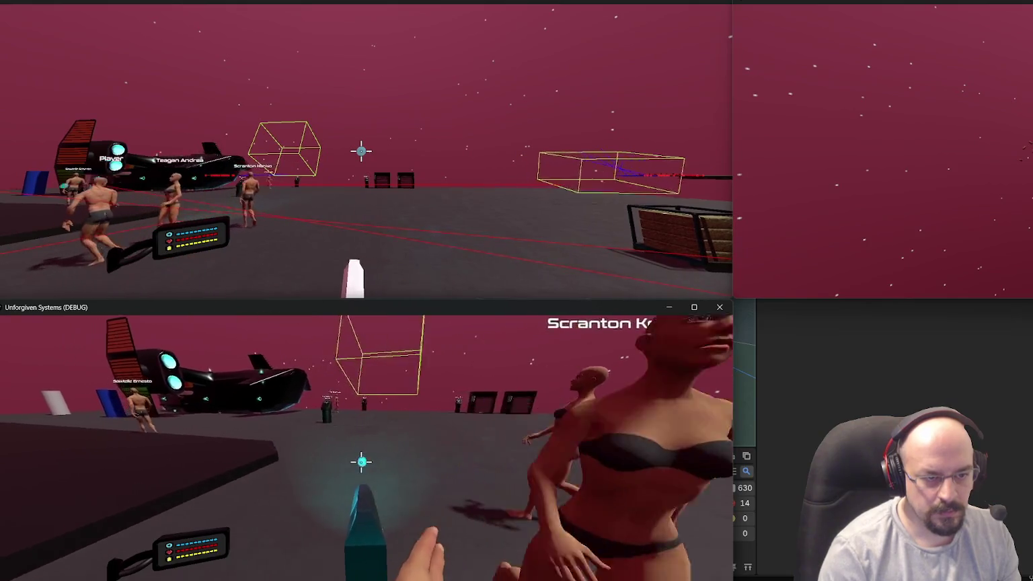
{"action": "key", "text": "w"}
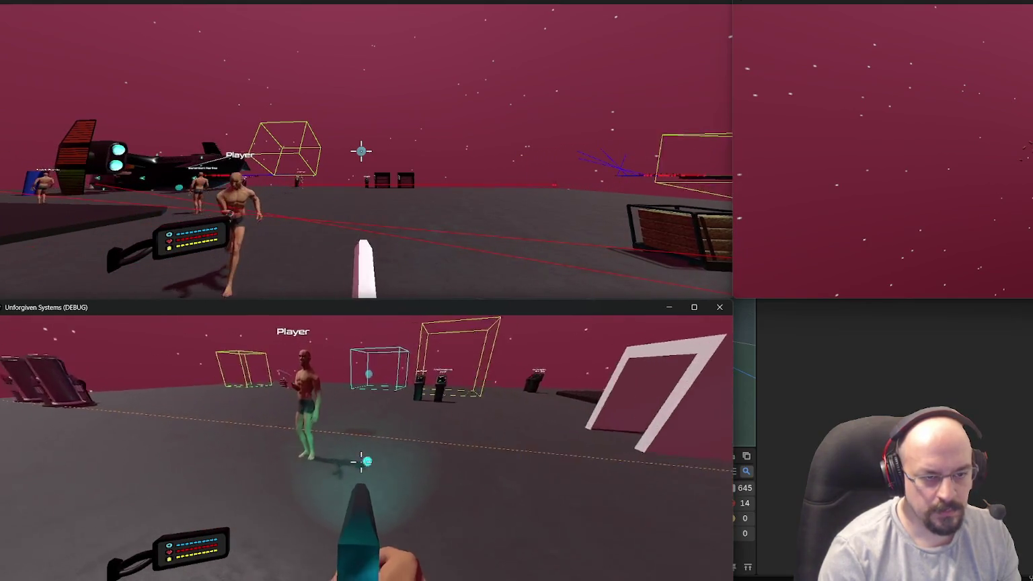
{"action": "key", "text": "w"}
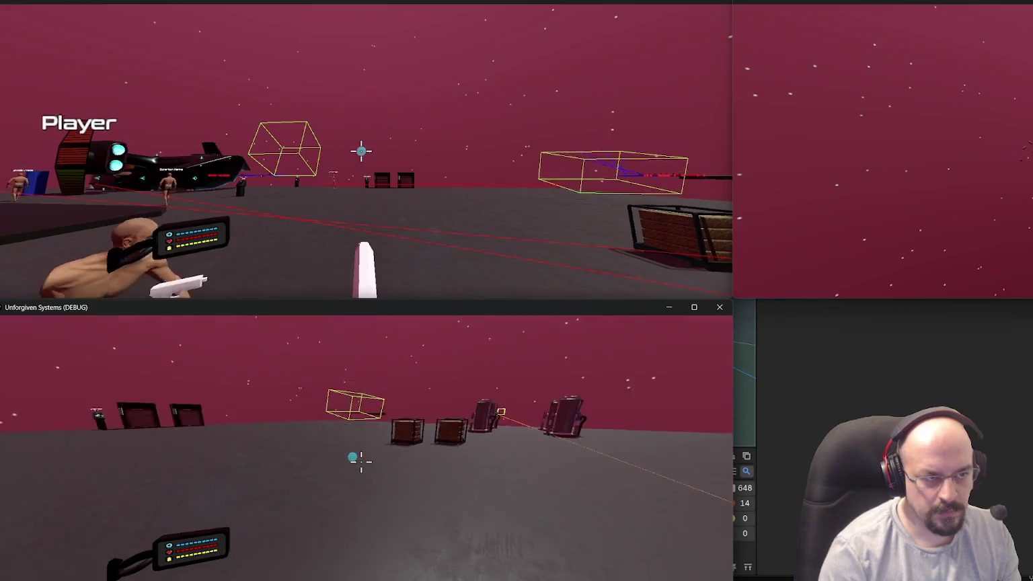
{"action": "key", "text": "w"}
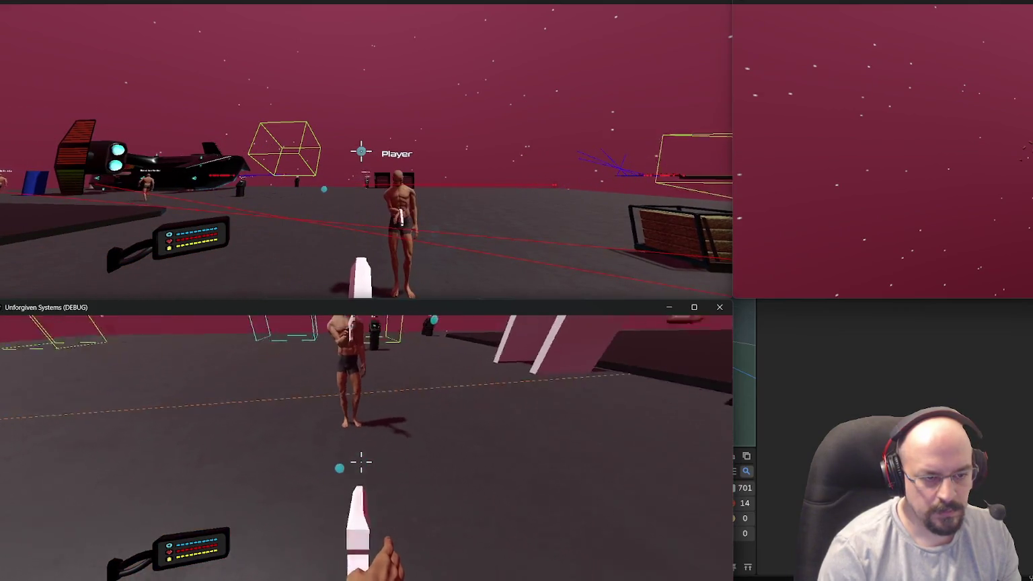
{"action": "key", "text": "w"}
{"action": "key", "text": "w"}
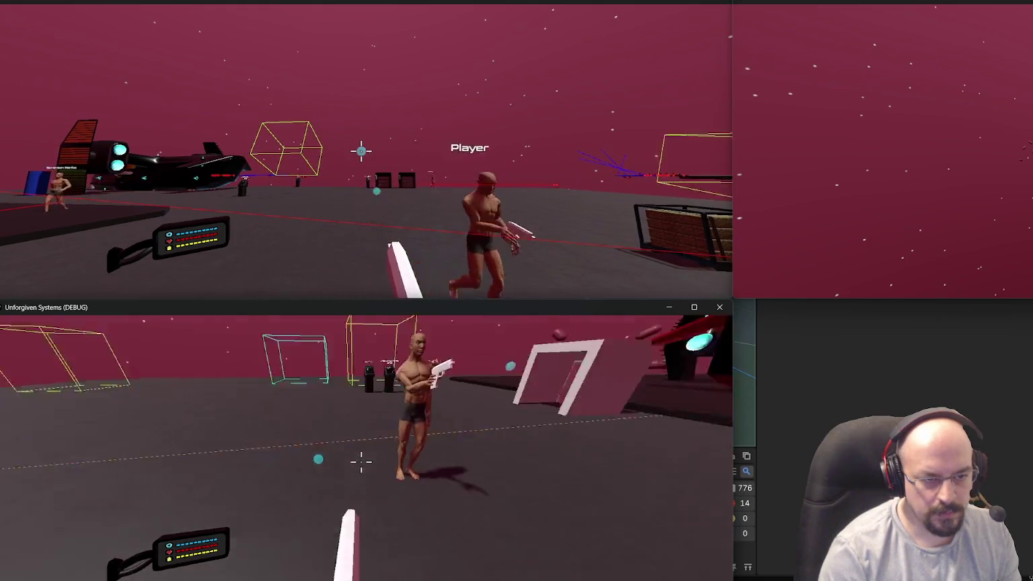
{"action": "left_click", "coordinate": [361, 461]}
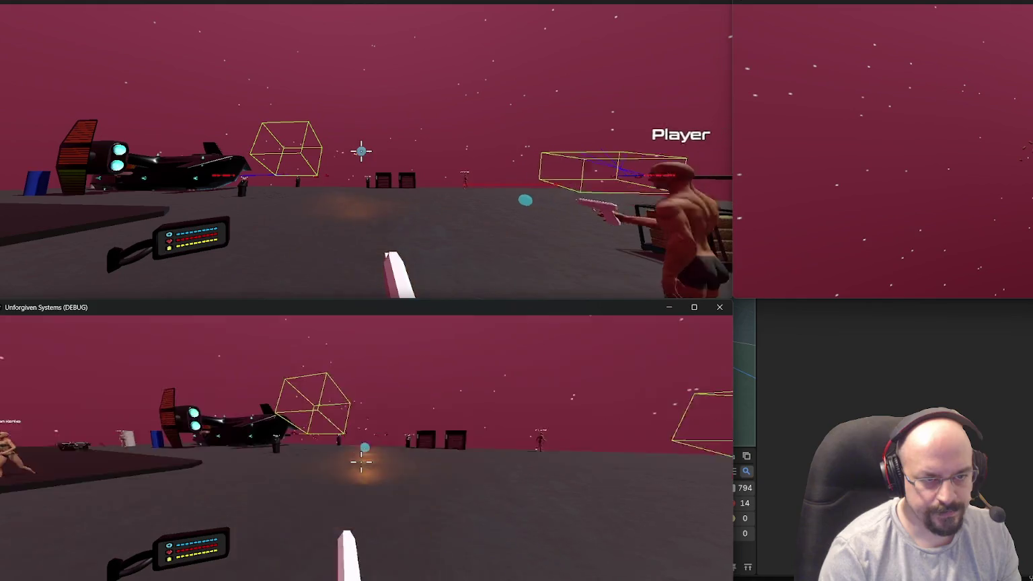
{"action": "key", "text": "Escape"}
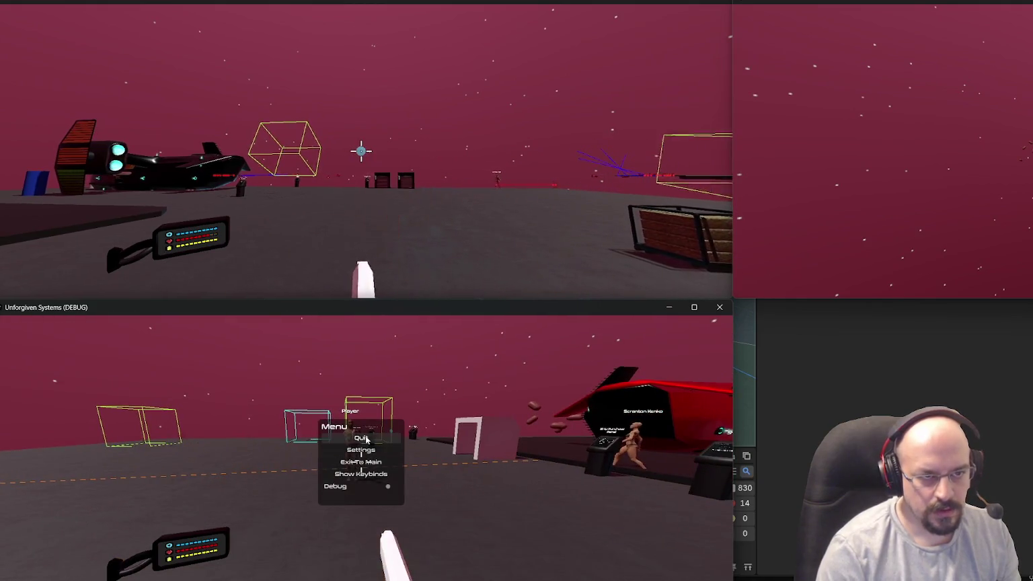
- Quit both game instances and close the remaining game window
{"action": "left_click", "coordinate": [363, 438]}
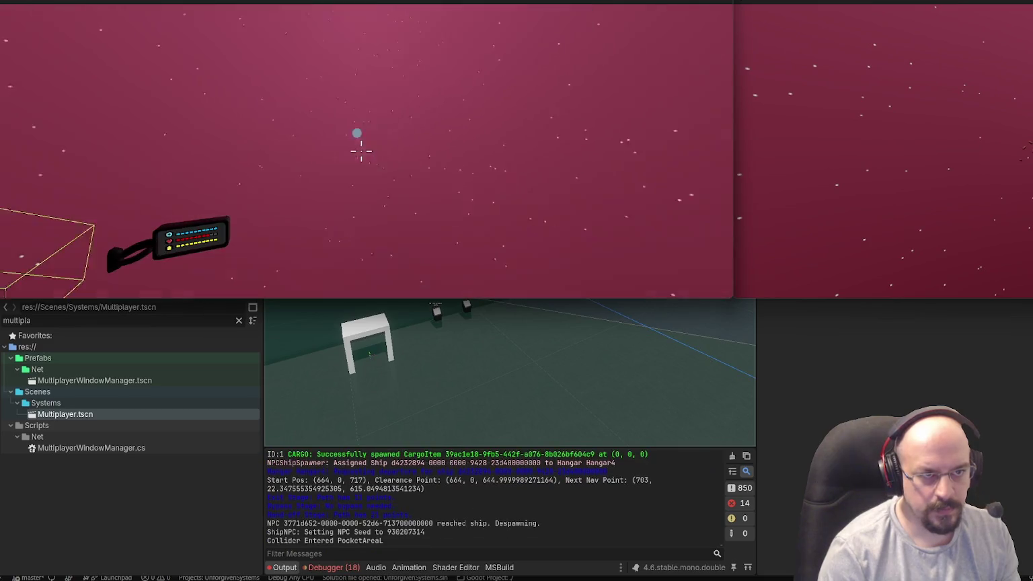
{"action": "key", "text": "Escape"}
{"action": "left_click", "coordinate": [359, 127]}
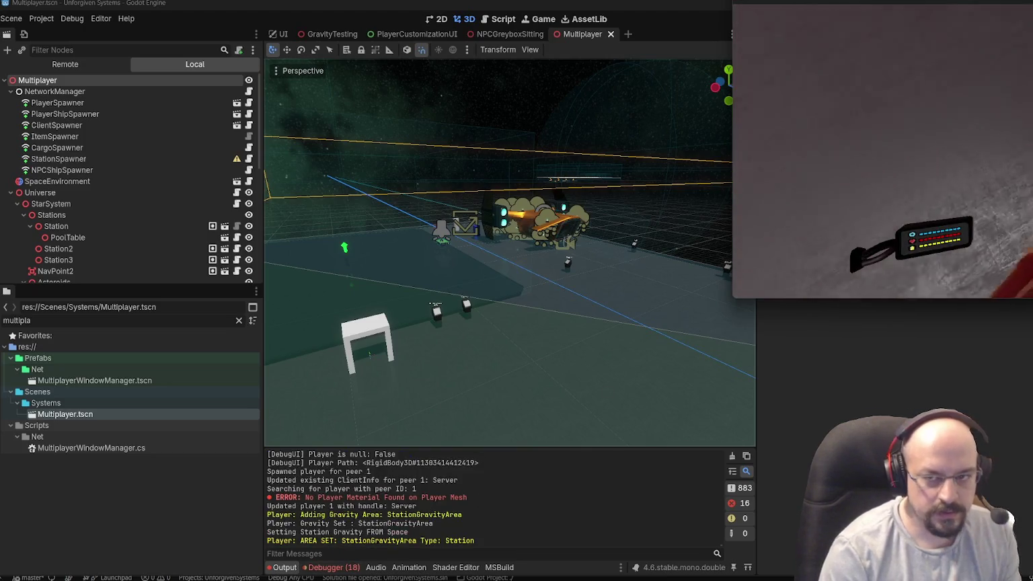
{"action": "left_click", "coordinate": [883, 283]}
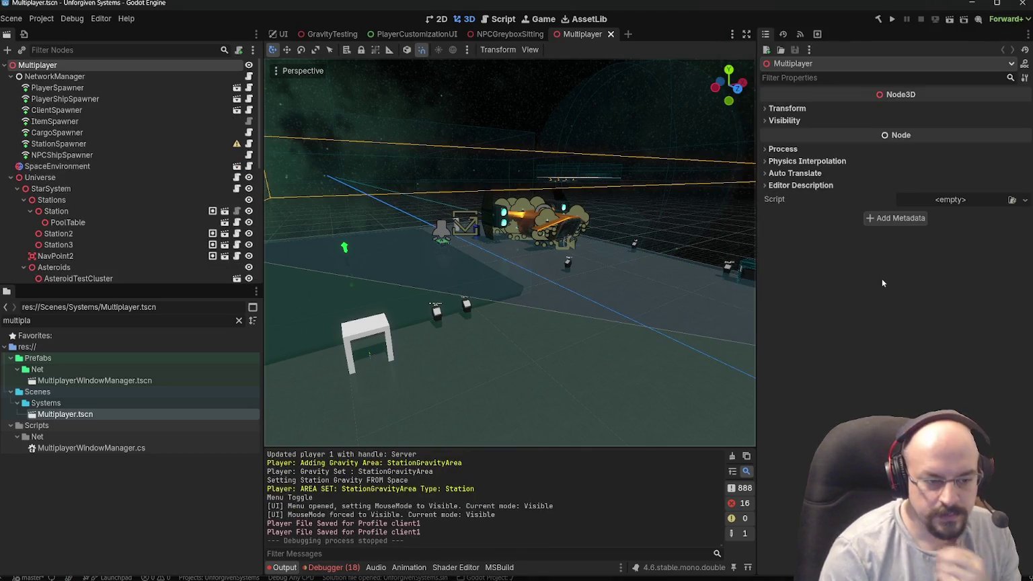
- Scroll through Session 1's Errors list in the Debugger, then switch to the UI scene
{"action": "left_click", "coordinate": [330, 567]}
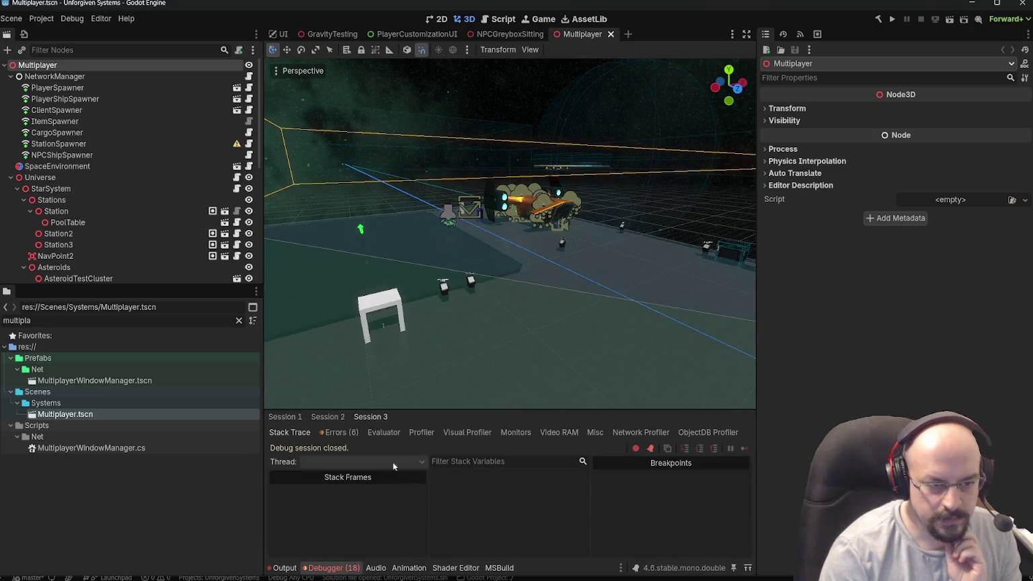
{"action": "left_click", "coordinate": [350, 437]}
{"action": "scroll", "coordinate": [404, 528], "scroll_direction": "down", "scroll_amount": 2}
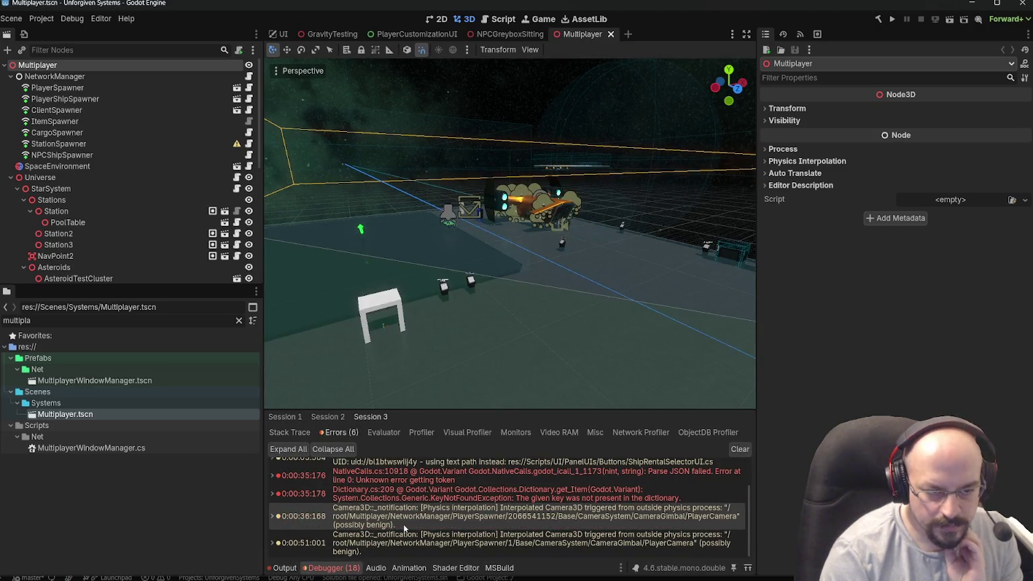
{"action": "left_click", "coordinate": [338, 416]}
{"action": "left_click", "coordinate": [285, 417]}
{"action": "scroll", "coordinate": [374, 490], "scroll_direction": "down", "scroll_amount": 2}
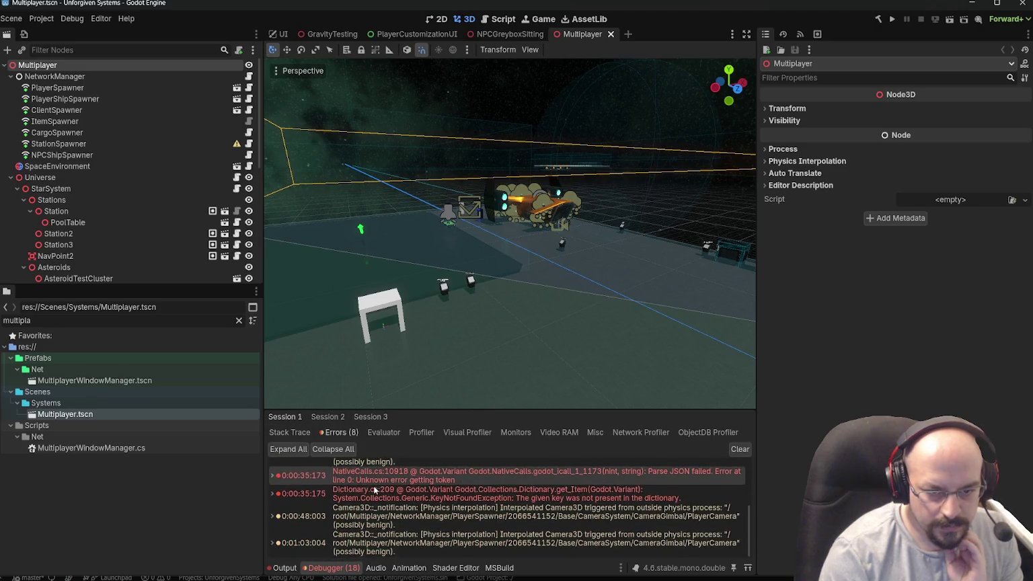
{"action": "left_click", "coordinate": [319, 35]}
{"action": "left_click", "coordinate": [278, 35]}
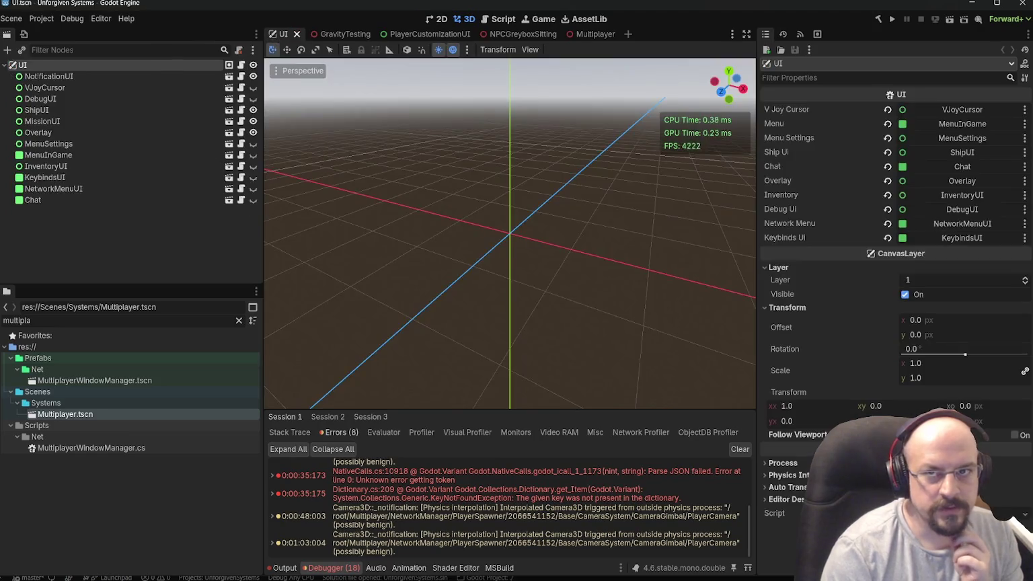
- Run the UI scene, hide Output messages, stop it, and bring the Babylon.js Sandbox browser forward
{"action": "left_click", "coordinate": [950, 21]}
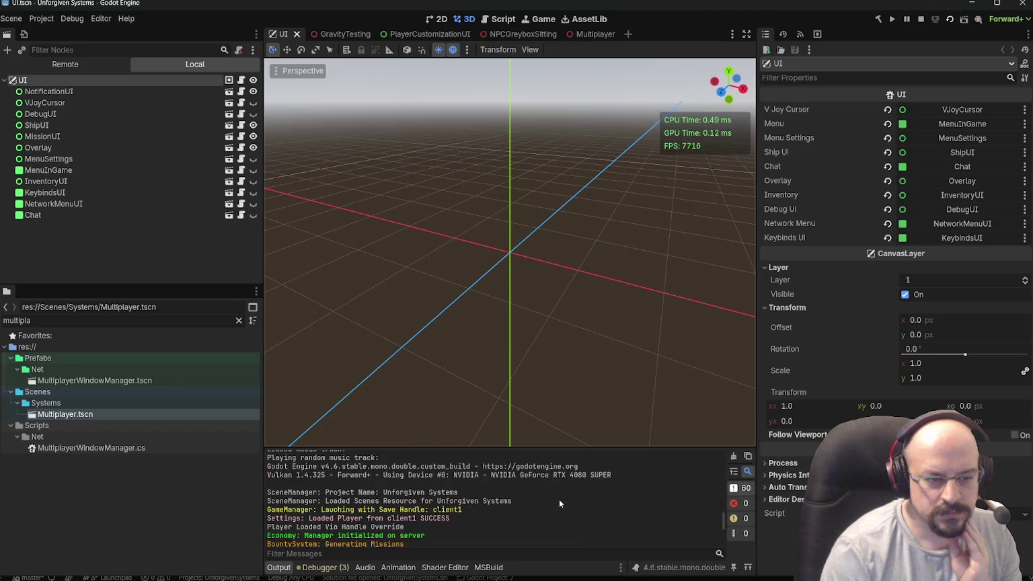
{"action": "left_click", "coordinate": [745, 489]}
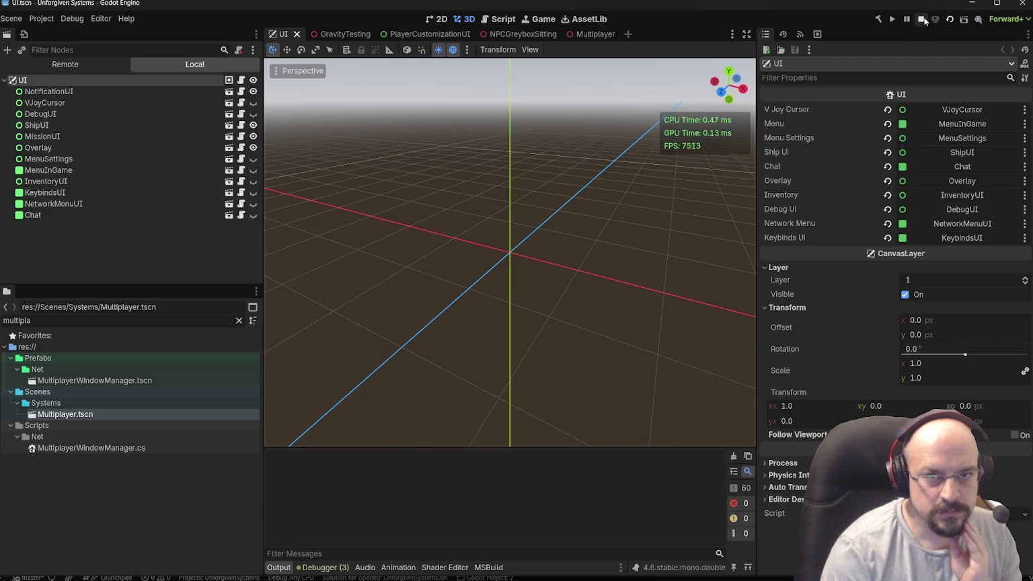
{"action": "left_click", "coordinate": [922, 19]}
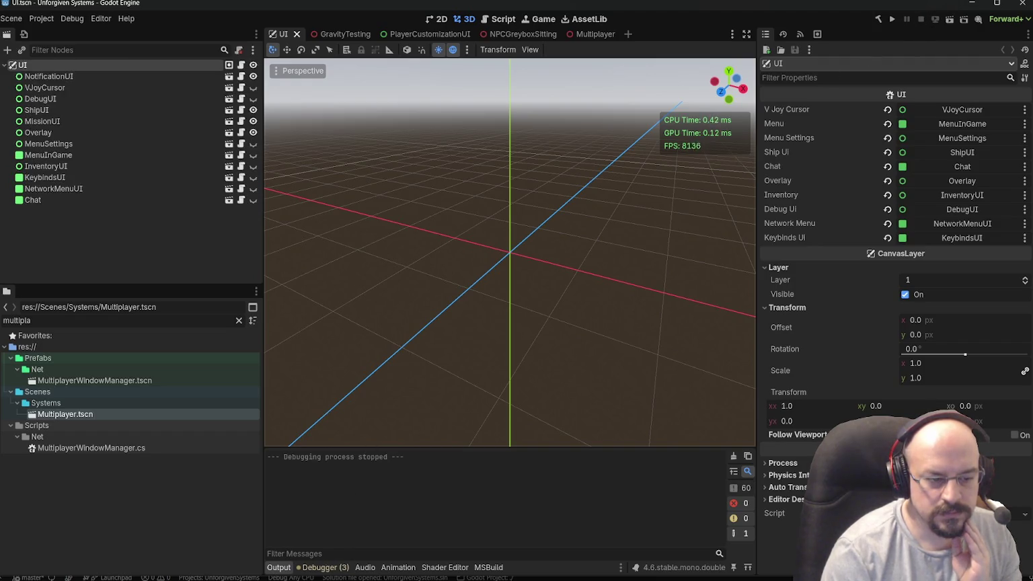
{"action": "mouse_move", "coordinate": [269, 579]}
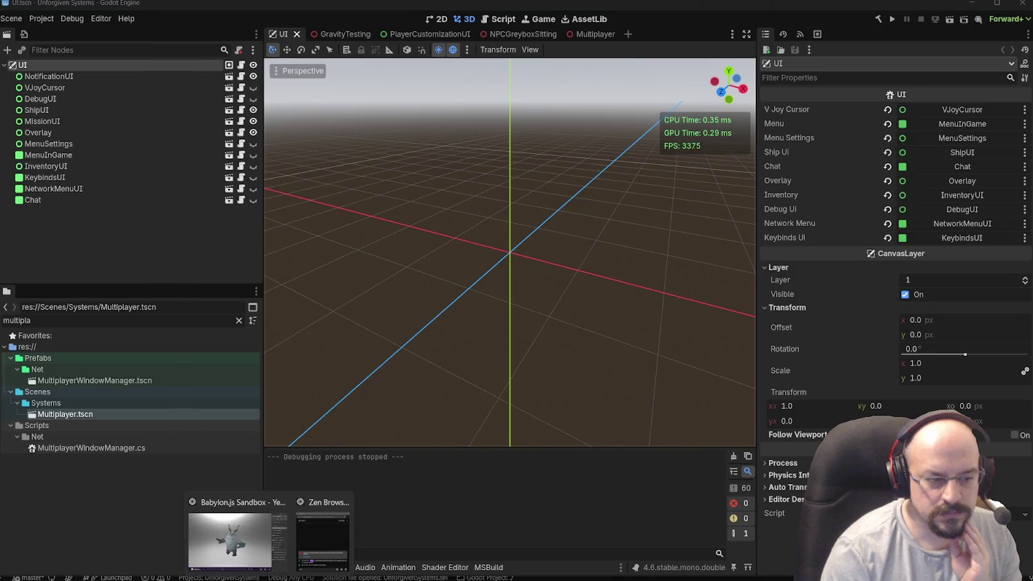
{"action": "left_click", "coordinate": [230, 538]}
- Try loading universe.monolithic.ca, find it unreachable, and go back to the previous page
{"action": "key", "text": "ctrl+l"}
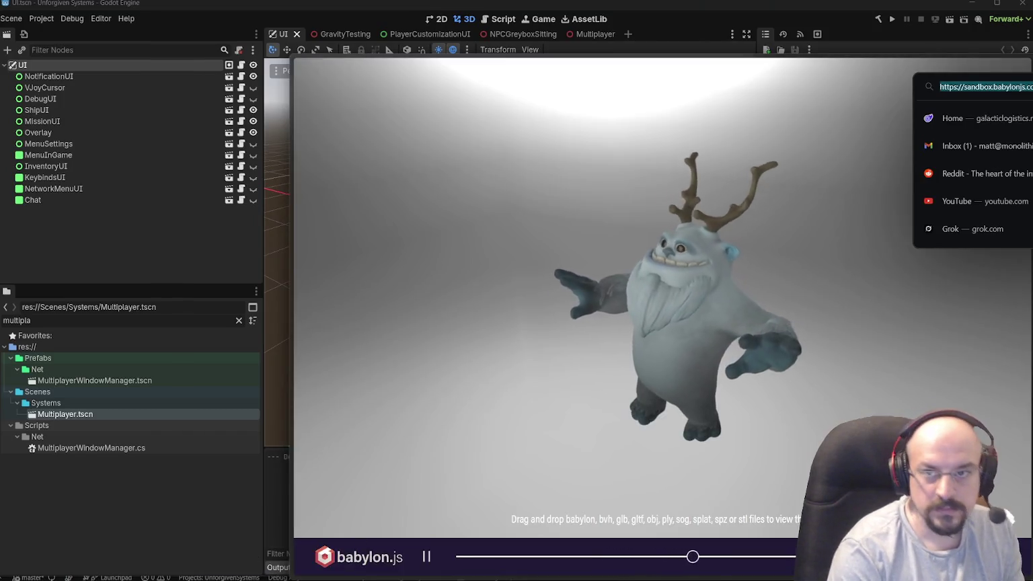
{"action": "type", "text": "m"}
{"action": "key", "text": "Escape"}
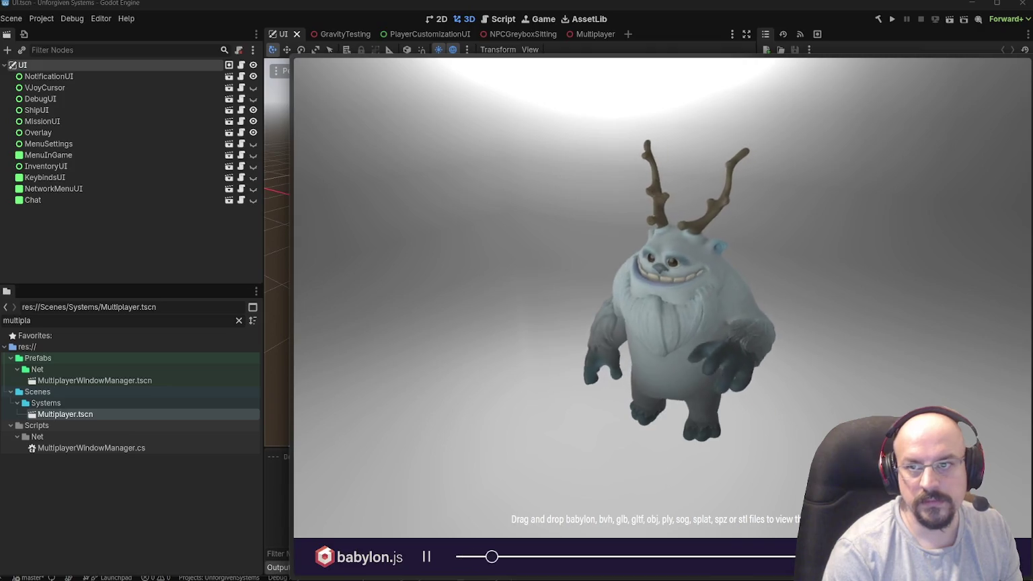
{"action": "key", "text": "ctrl+l"}
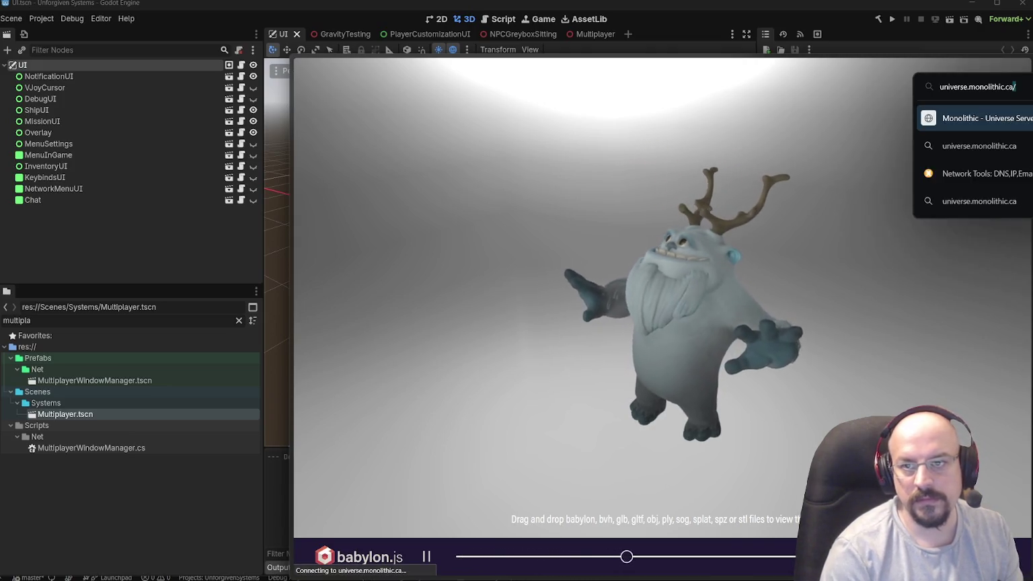
{"action": "key", "text": "Return"}
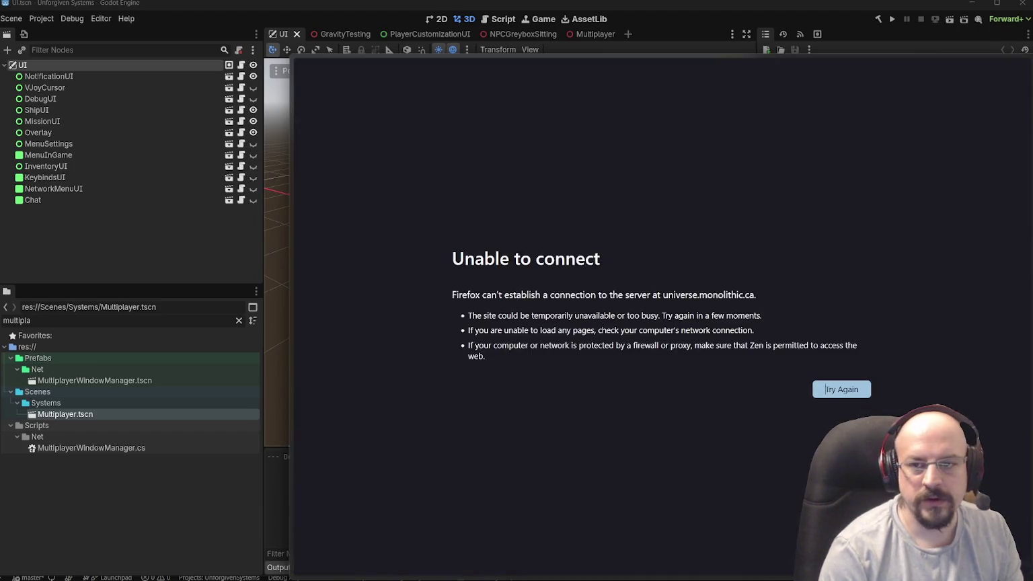
{"action": "key", "text": "alt+Left"}
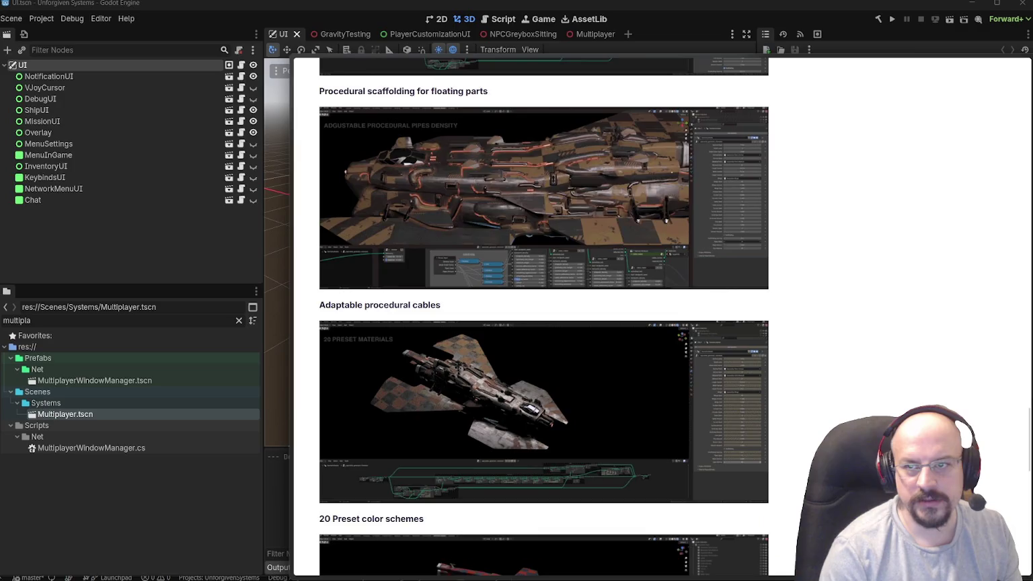
- Try loading the local server at 10.0.1.41
{"action": "key", "text": "ctrl+l"}
{"action": "type", "text": "npc"}
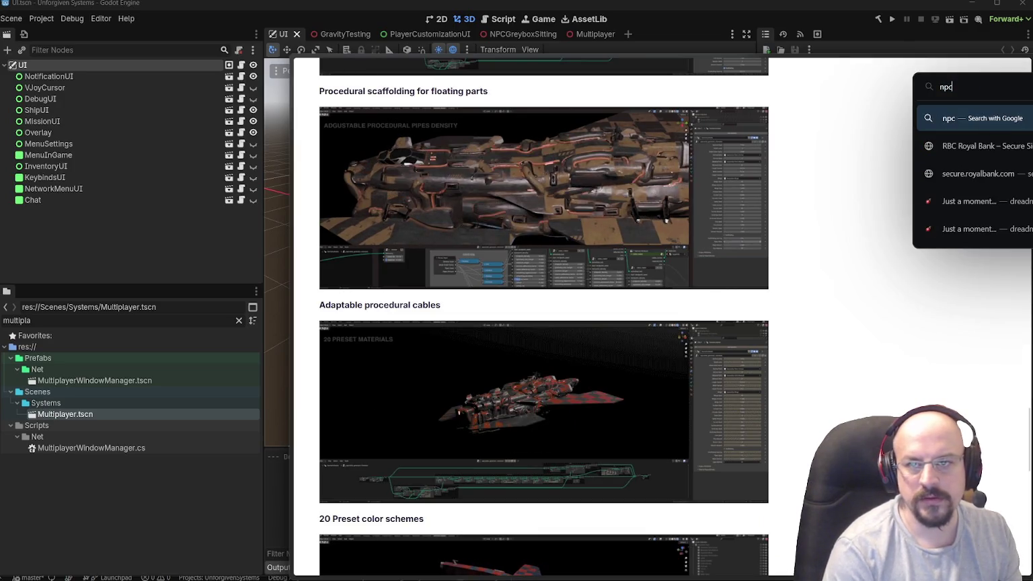
{"action": "type", "text": "m"}
{"action": "key", "text": "BackSpace"}
{"action": "key", "text": "BackSpace"}
{"action": "key", "text": "BackSpace"}
{"action": "type", "text": "10"}
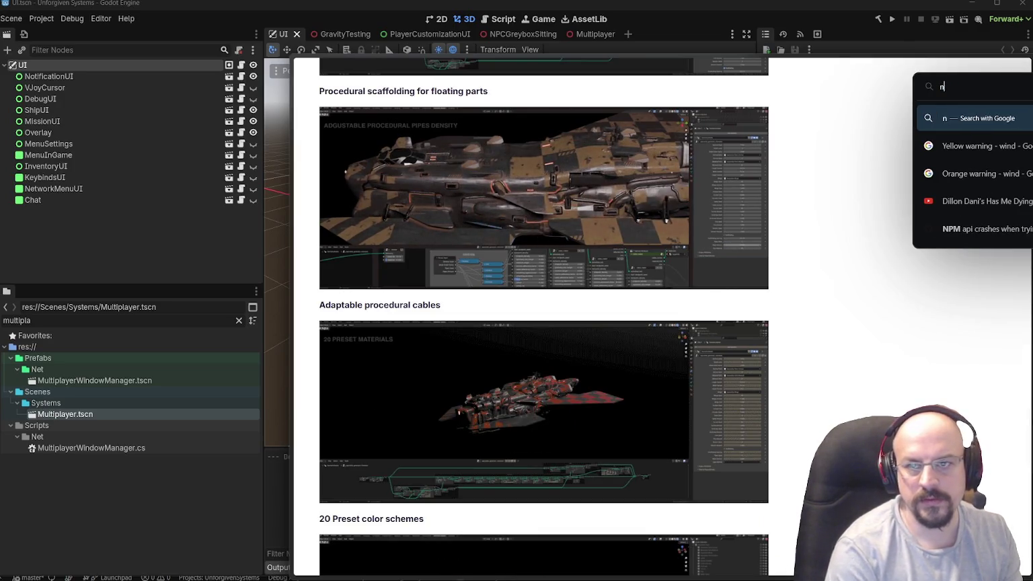
{"action": "key", "text": "Down"}
{"action": "key", "text": "Down"}
{"action": "key", "text": "Up"}
{"action": "key", "text": "BackSpace"}
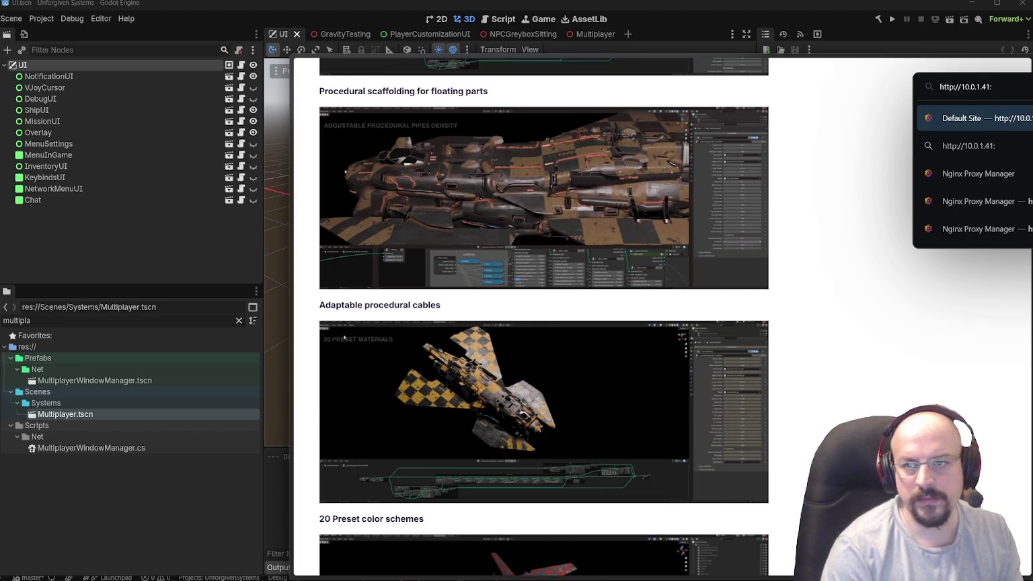
{"action": "key", "text": "Return"}
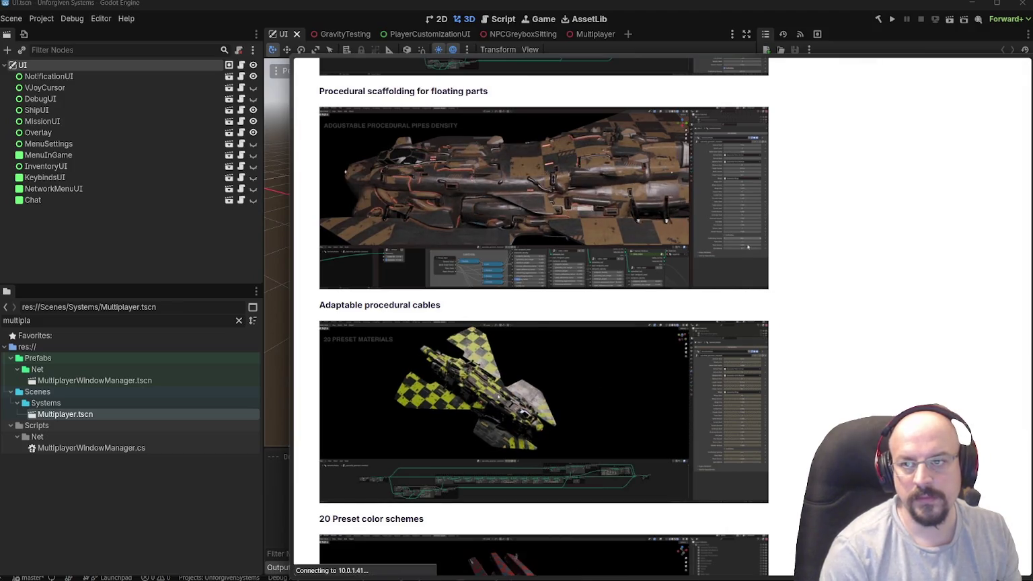
- Retry the local server on port 81 (10.0.1.41:81), then return to Godot's UI scene
{"action": "key", "text": "ctrl+l"}
{"action": "key", "text": "Escape"}
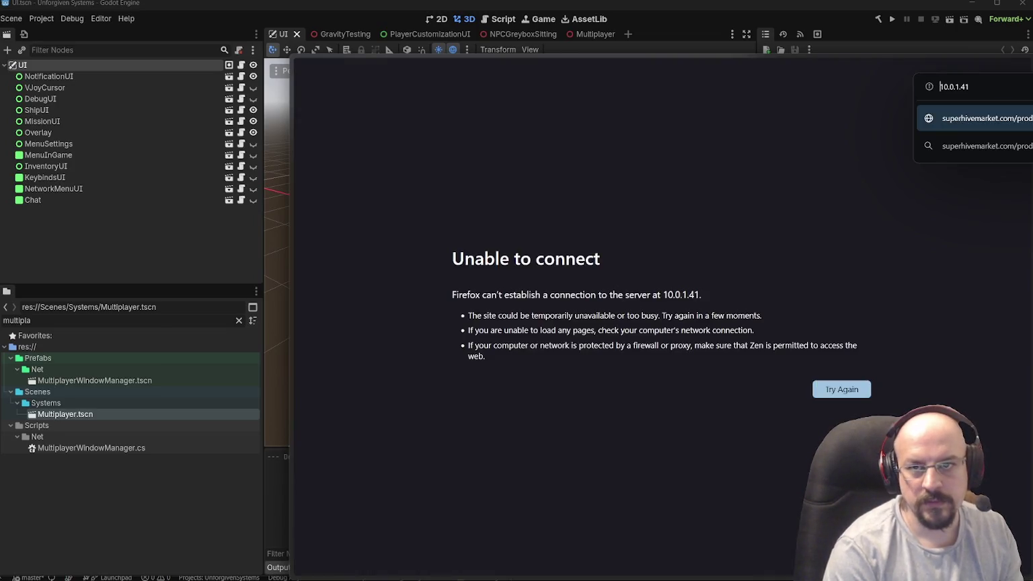
{"action": "type", "text": ":81/"}
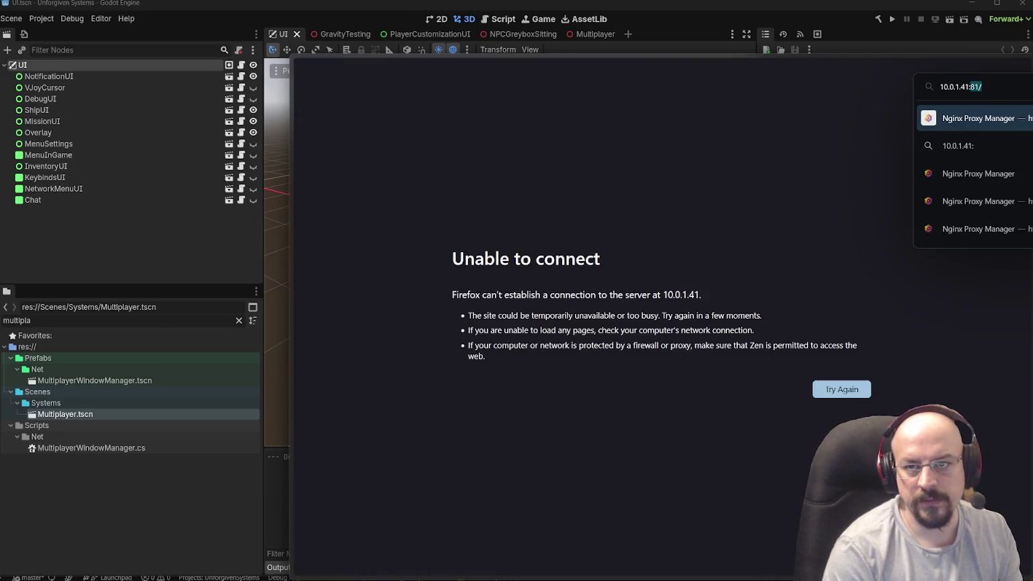
{"action": "key", "text": "Return"}
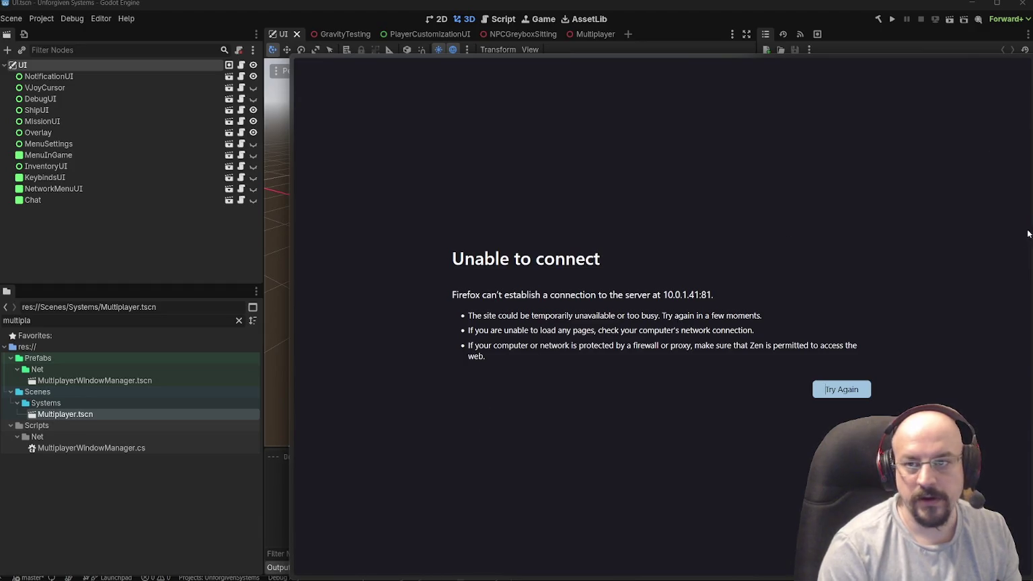
{"action": "key", "text": "alt+Tab"}
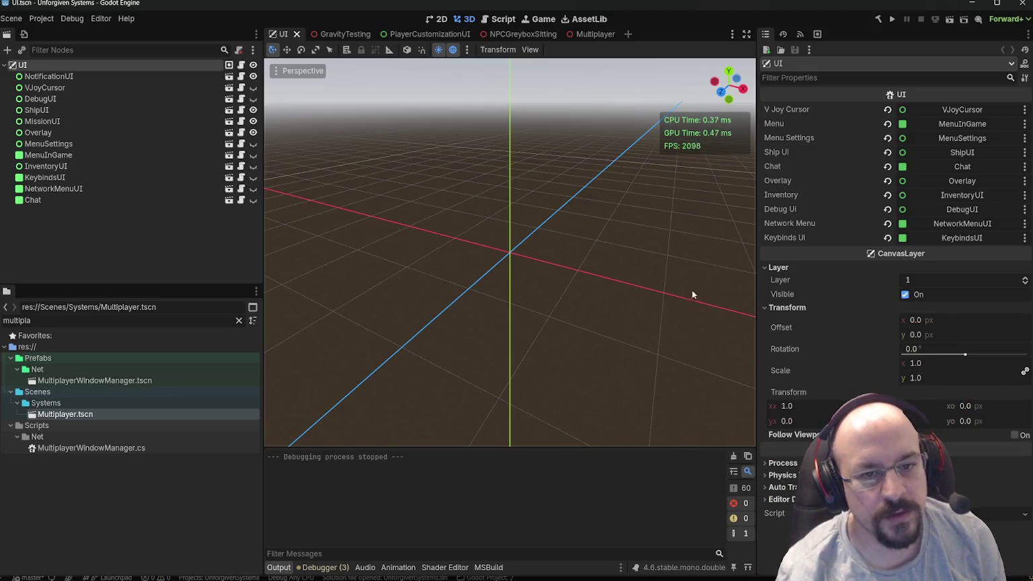
{"action": "mouse_move", "coordinate": [636, 242]}
{"action": "left_mouse_down"}
{"action": "mouse_move", "coordinate": [585, 208]}
{"action": "mouse_move", "coordinate": [600, 254]}
{"action": "left_mouse_up"}
- Switch Godot to the GravityTesting scene tab, then bring the Gunship_Artstation Blender window forward
{"action": "left_click", "coordinate": [340, 33]}
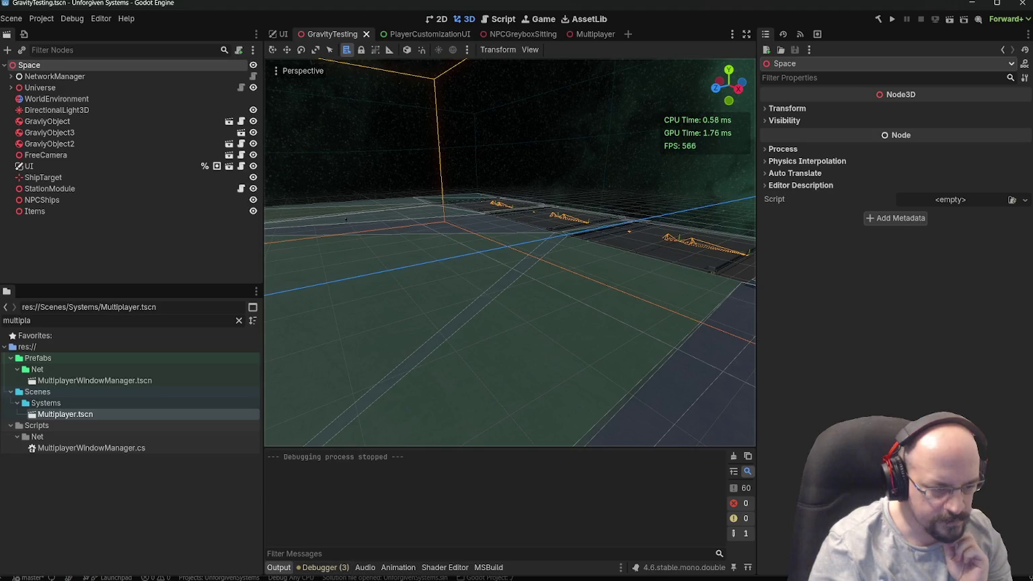
{"action": "mouse_move", "coordinate": [316, 575]}
{"action": "left_click", "coordinate": [293, 550]}
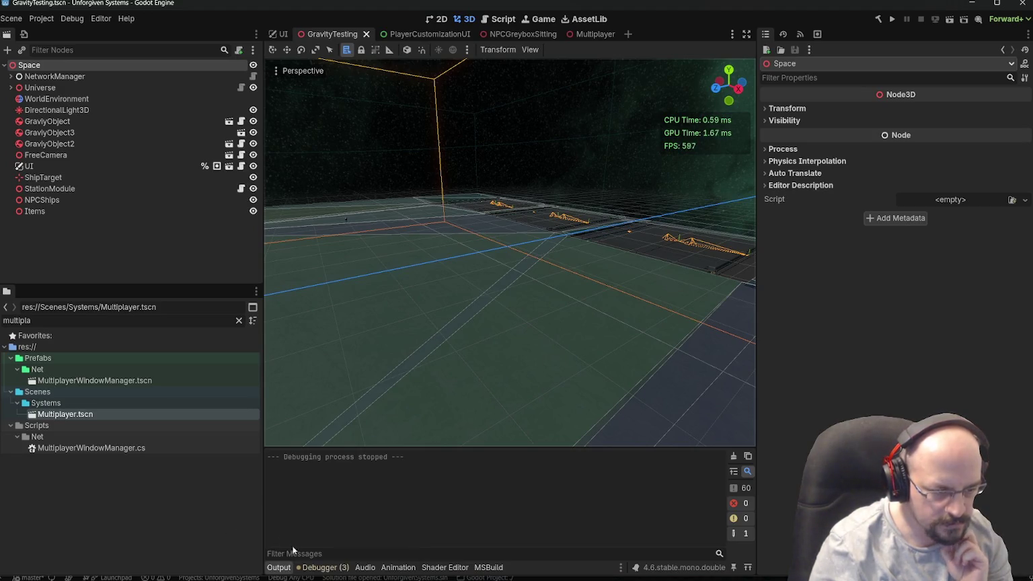
{"action": "mouse_move", "coordinate": [373, 576]}
{"action": "left_click", "coordinate": [373, 531]}
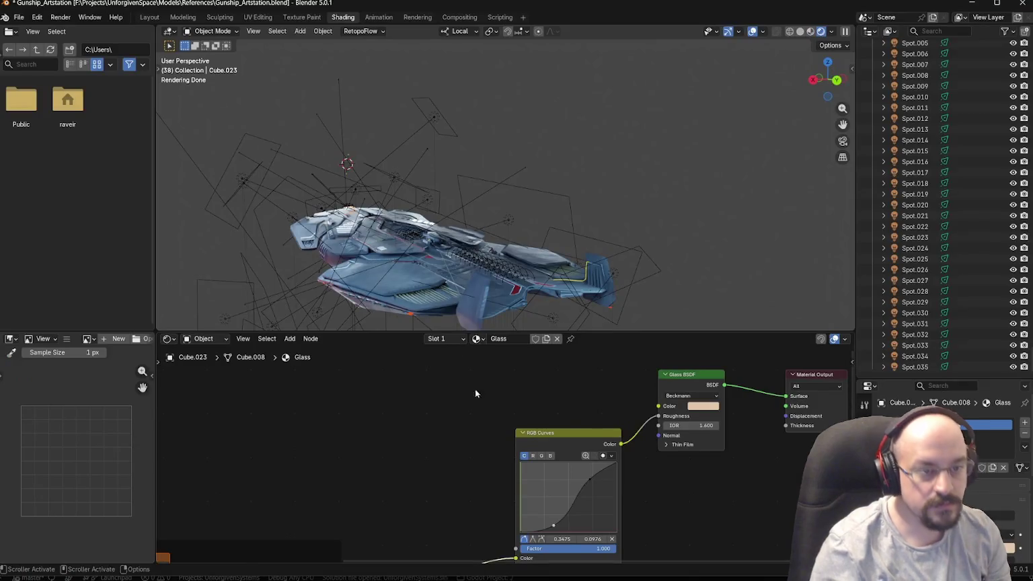
- Orbit and zoom around the gunship's side and nose, then quit Blender with Don't Save
{"action": "right_click", "coordinate": [423, 243]}
{"action": "mouse_move", "coordinate": [438, 186]}
{"action": "left_mouse_down"}
{"action": "mouse_move", "coordinate": [473, 237]}
{"action": "mouse_move", "coordinate": [540, 195]}
{"action": "left_mouse_up"}
{"action": "scroll", "coordinate": [464, 190], "scroll_direction": "up", "scroll_amount": 6}
{"action": "scroll", "coordinate": [403, 215], "scroll_direction": "up", "scroll_amount": 4}
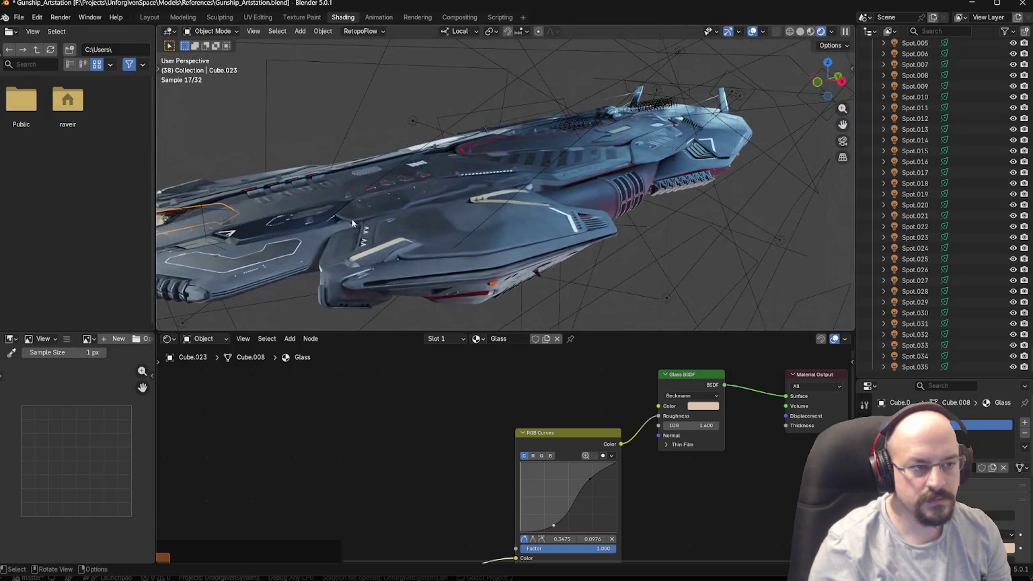
{"action": "left_click_drag", "start_coordinate": [320, 229], "coordinate": [403, 201]}
{"action": "scroll", "coordinate": [447, 190], "scroll_direction": "up", "scroll_amount": 4}
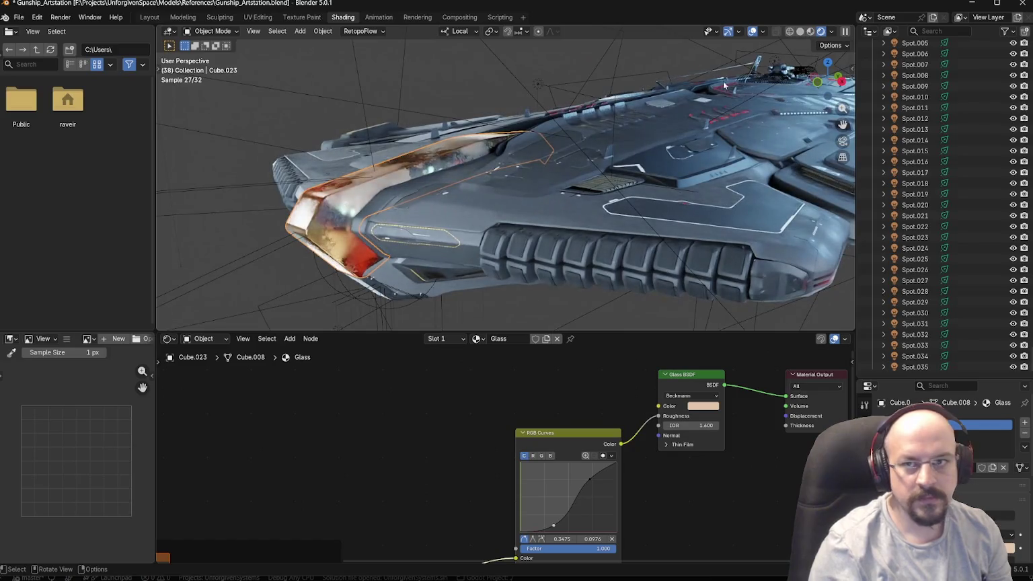
{"action": "left_click", "coordinate": [1023, 4]}
{"action": "left_click", "coordinate": [527, 309]}
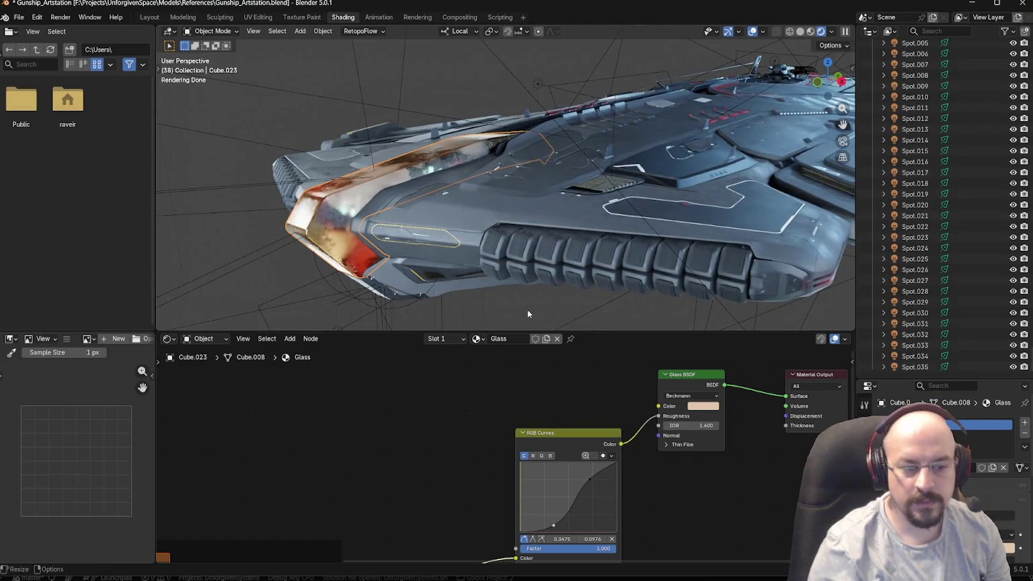